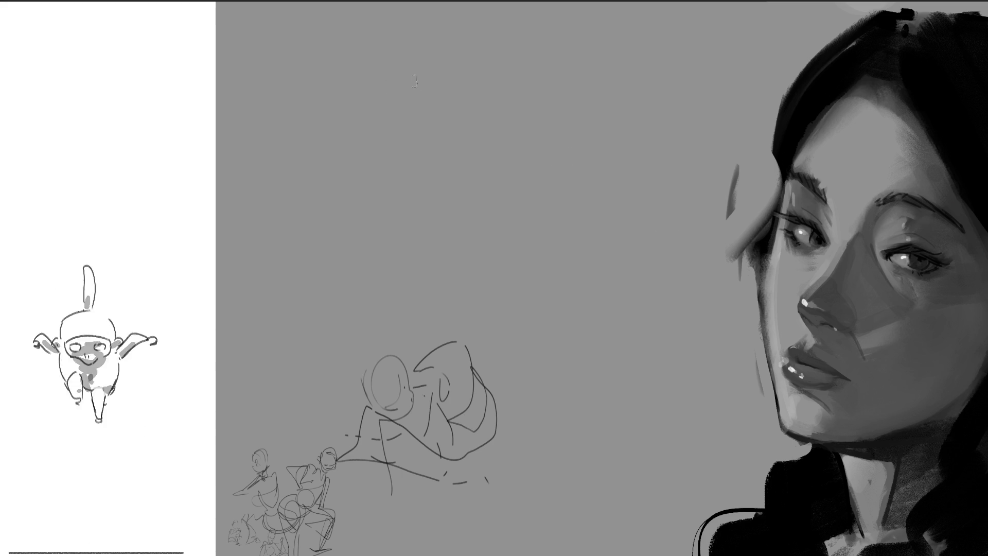
- Stamp a black circle and a speckled oval beside it, then swirl grey tones over the circle
mouse_move(402, 92)
mouse_down()
mouse_move(405, 46)
mouse_move(446, 31)
mouse_move(472, 79)
mouse_up()
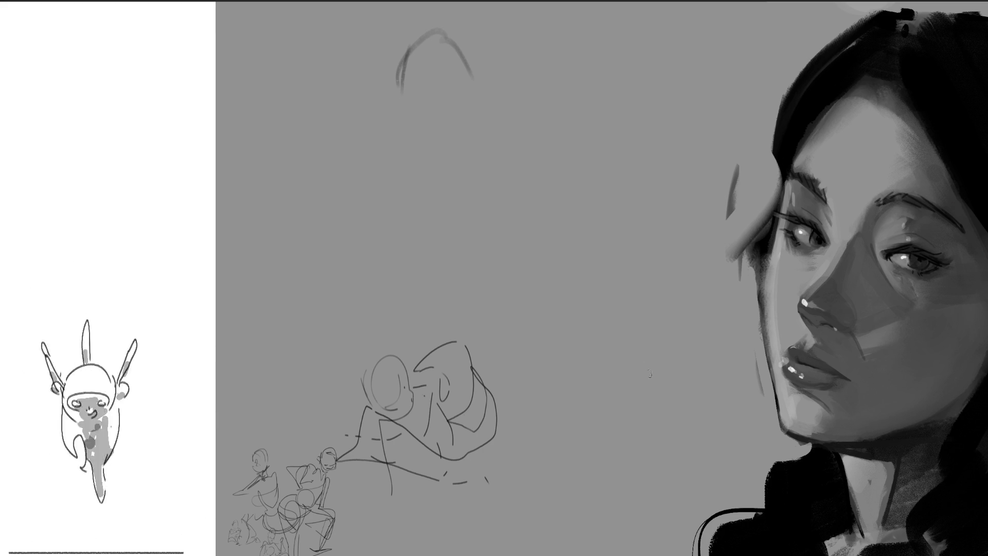
key(ctrl+z)
key(ctrl+z)
key(ctrl+z)
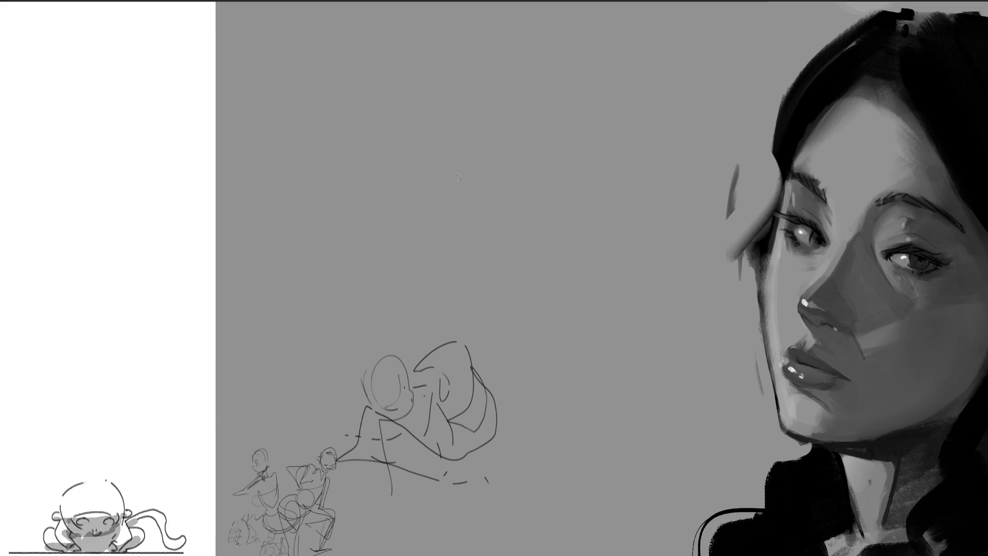
click(403, 135)
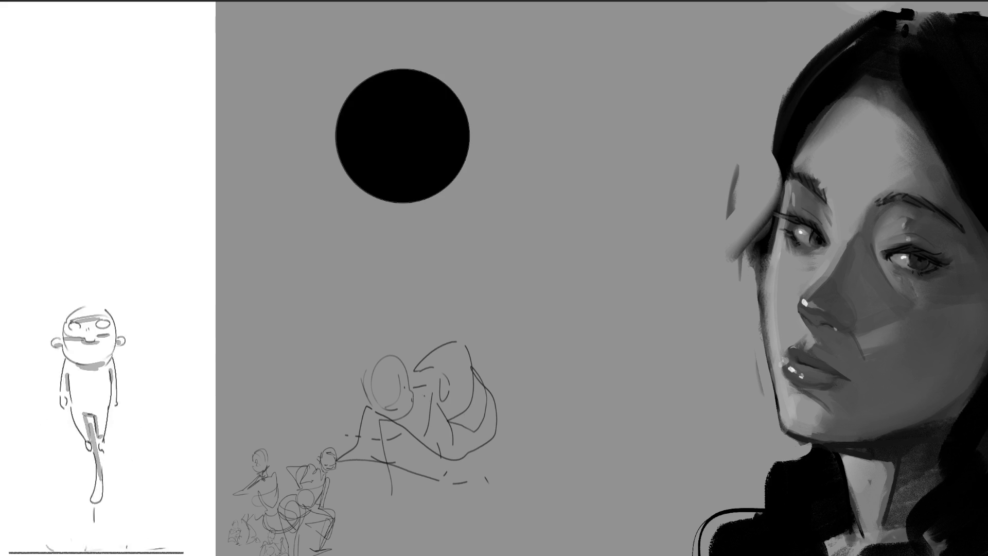
key(slash)
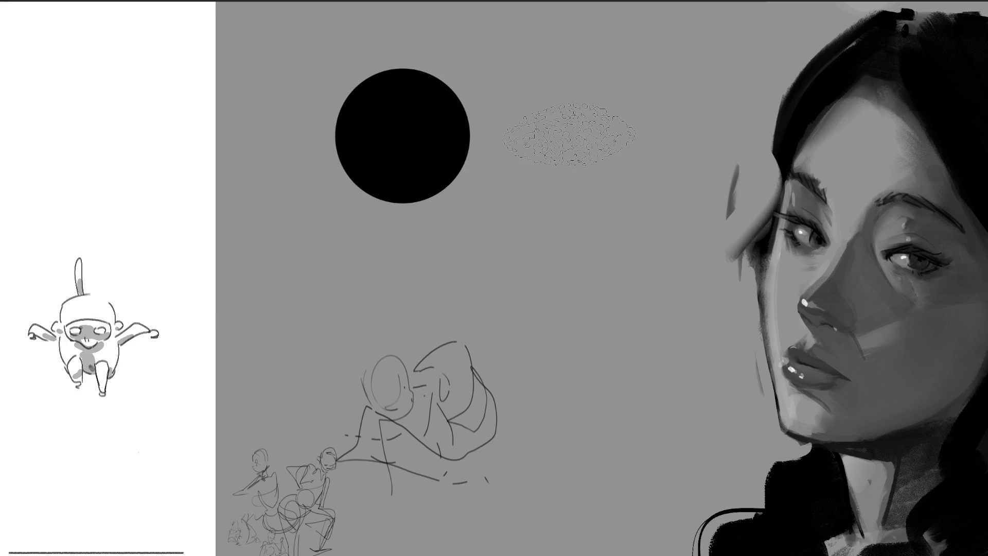
click(568, 135)
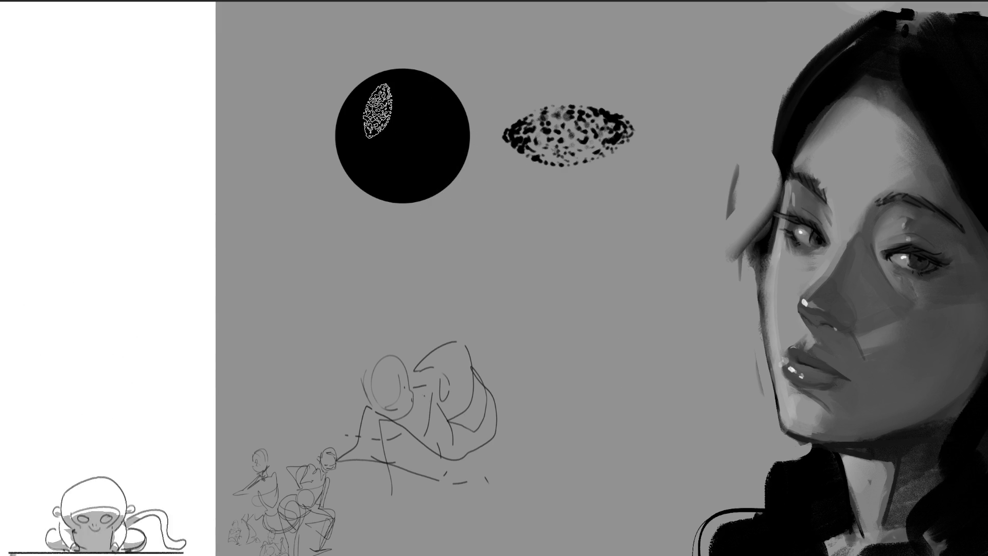
mouse_move(381, 80)
mouse_down()
mouse_move(418, 122)
mouse_move(397, 126)
mouse_move(404, 92)
mouse_move(435, 126)
mouse_move(409, 163)
mouse_move(340, 179)
mouse_move(452, 150)
mouse_move(438, 195)
mouse_move(360, 201)
mouse_move(457, 143)
mouse_move(481, 100)
mouse_move(392, 208)
mouse_move(443, 180)
mouse_move(512, 203)
mouse_up()
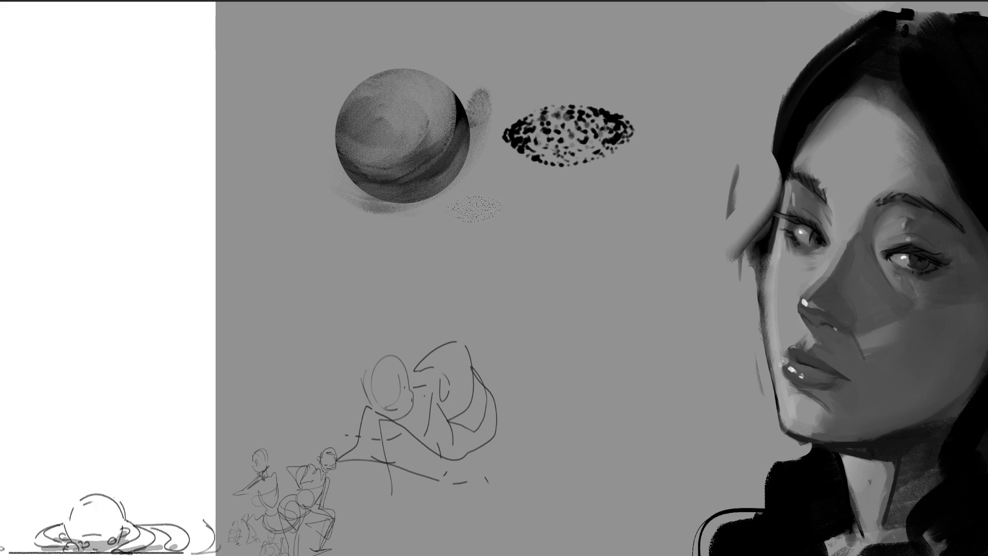
- Paint a bright white highlight on the sphere, undoing an oversized square attempt
drag(394, 118, 397, 128)
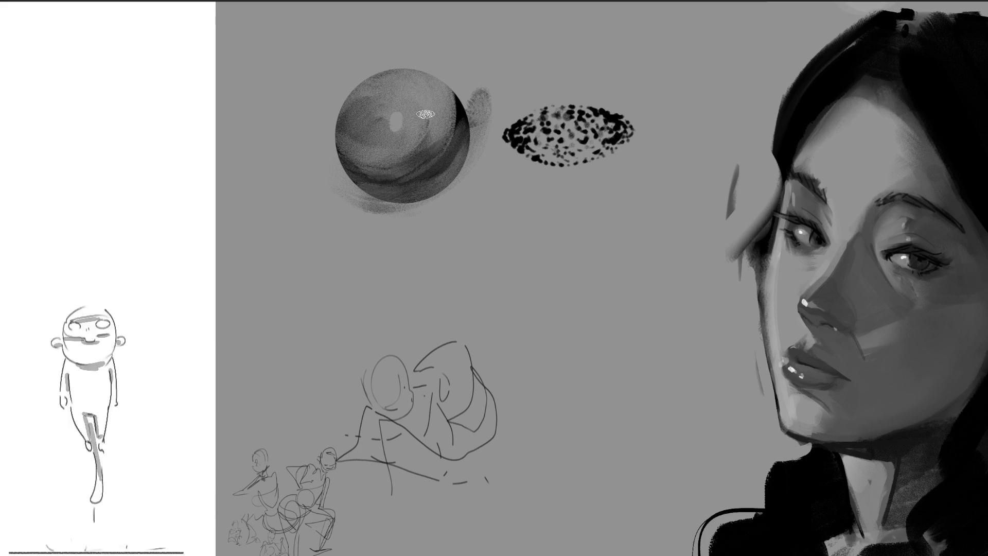
drag(395, 117, 399, 129)
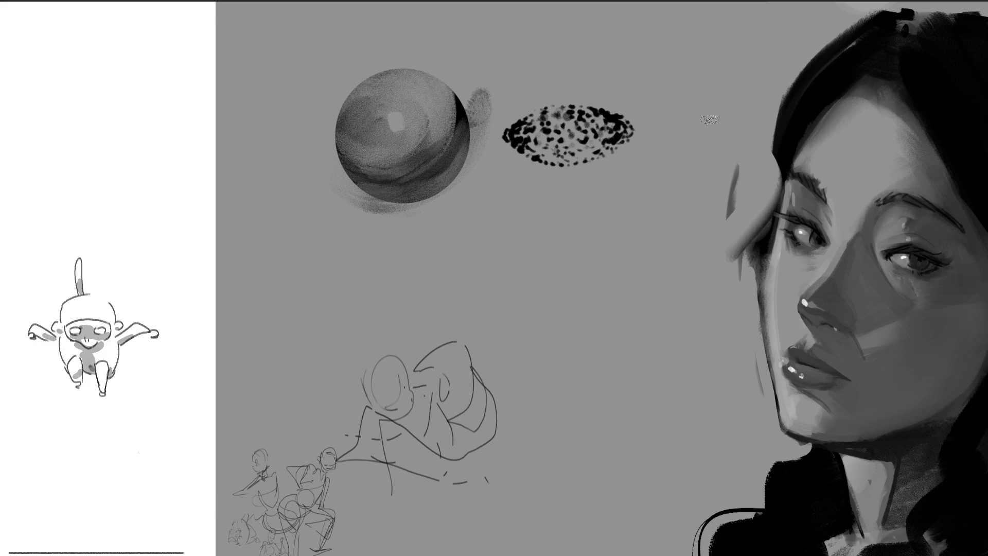
key(ctrl+z)
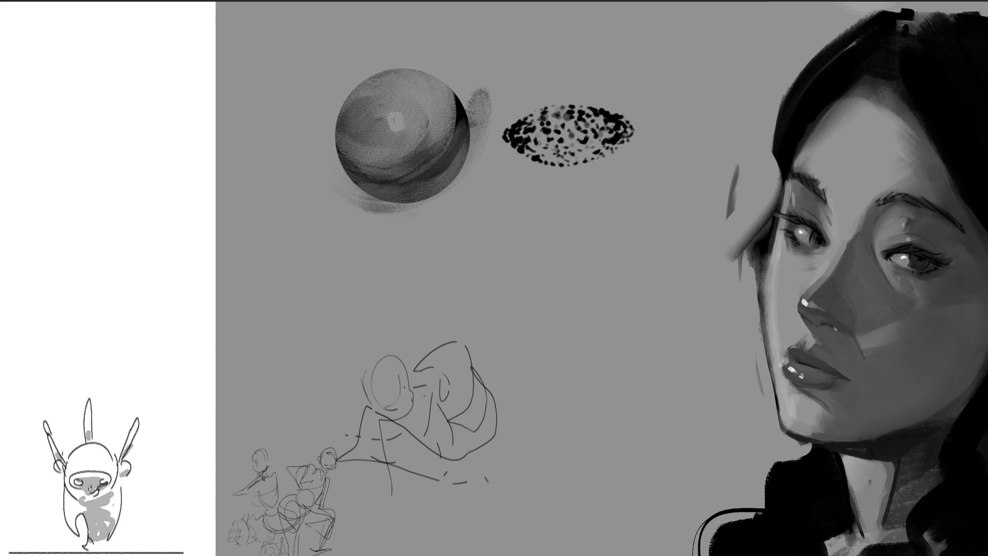
drag(399, 120, 396, 123)
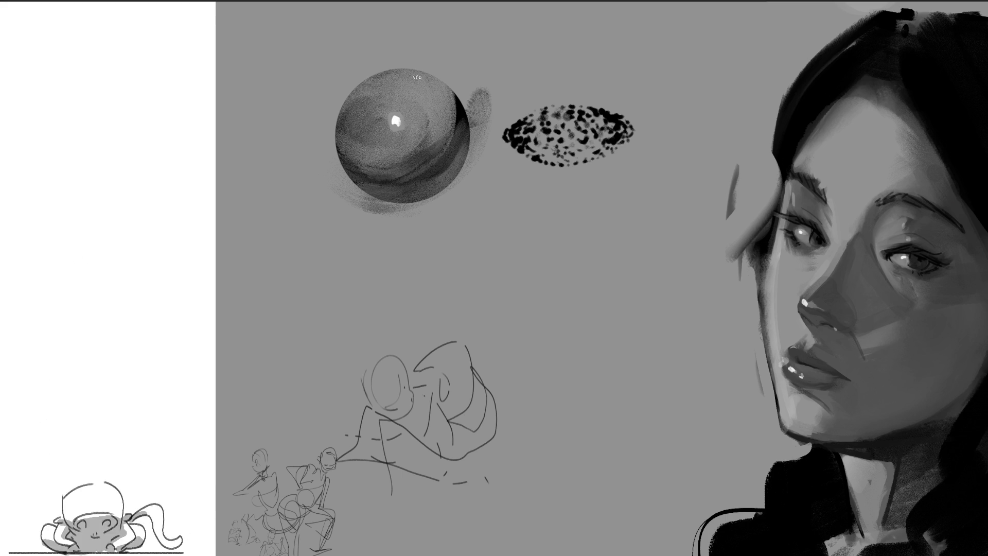
- Erase the dark smudge right of the sphere and paint a dark cast shadow beneath it
key(bracketright)
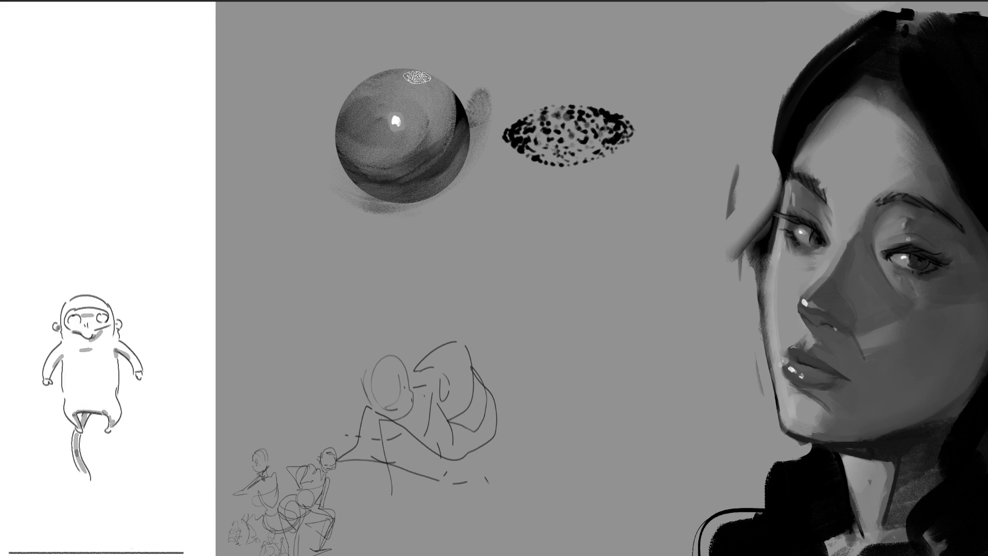
drag(466, 91, 492, 170)
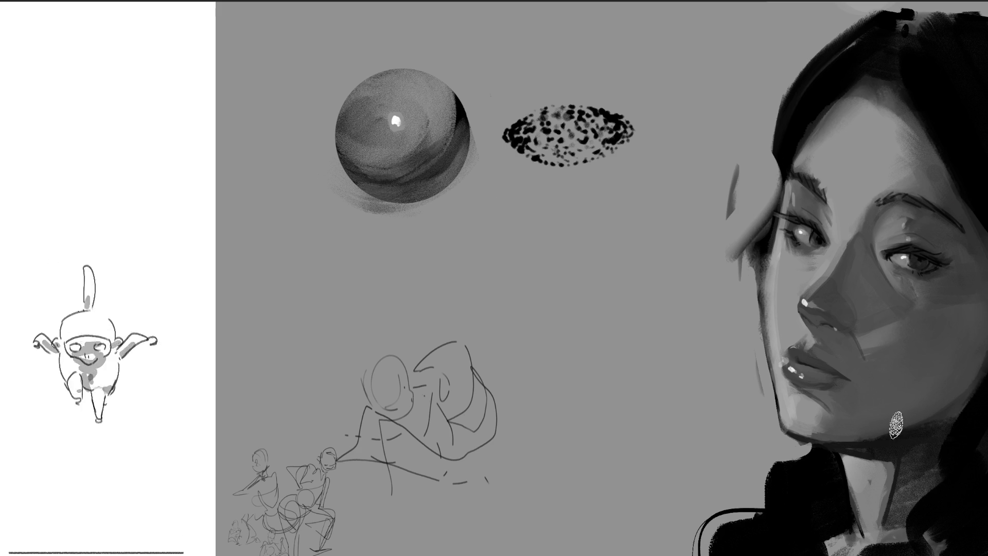
mouse_move(365, 205)
mouse_down()
mouse_move(463, 198)
mouse_move(419, 213)
mouse_move(467, 175)
mouse_move(489, 198)
mouse_move(415, 211)
mouse_move(470, 200)
mouse_move(484, 216)
mouse_move(476, 231)
mouse_up()
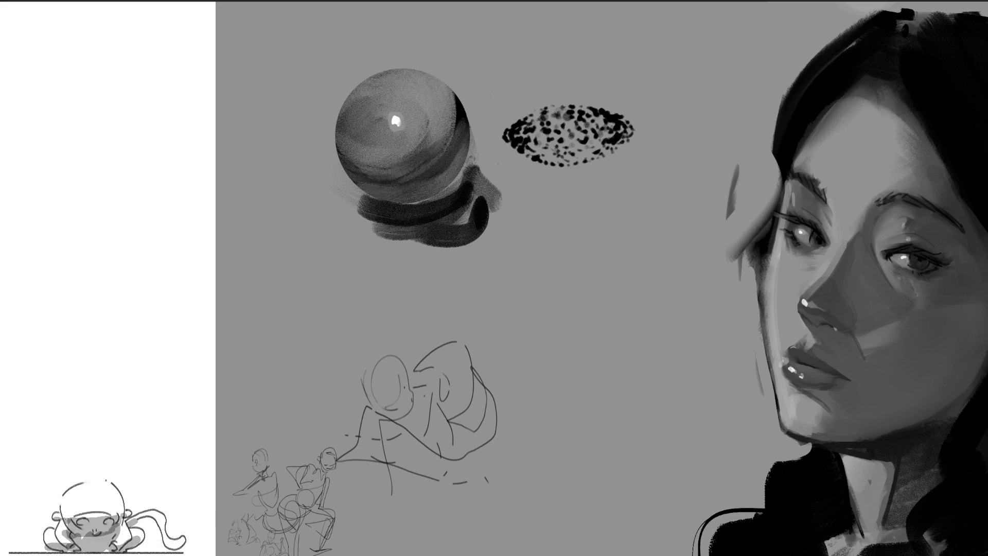
- Lighten the shadow's left edge and add soft grey strokes beside the sphere's shadow
drag(381, 203, 355, 234)
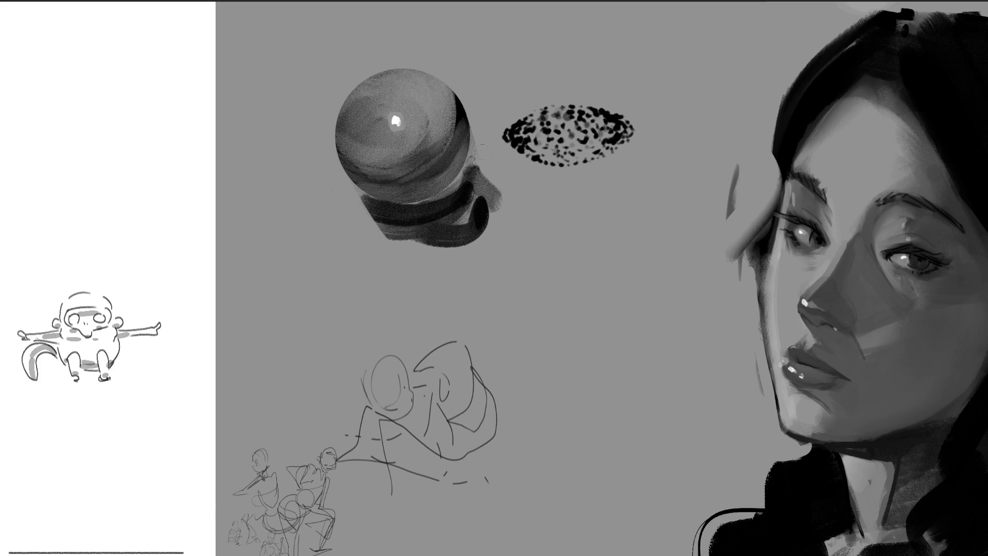
mouse_move(482, 165)
mouse_down()
mouse_move(509, 181)
mouse_move(482, 157)
mouse_move(492, 176)
mouse_move(489, 221)
mouse_move(479, 206)
mouse_move(494, 155)
mouse_move(494, 208)
mouse_move(477, 212)
mouse_move(508, 141)
mouse_move(343, 261)
mouse_move(463, 242)
mouse_move(505, 133)
mouse_move(489, 232)
mouse_move(348, 213)
mouse_move(499, 147)
mouse_move(509, 123)
mouse_move(541, 186)
mouse_move(480, 119)
mouse_move(515, 206)
mouse_up()
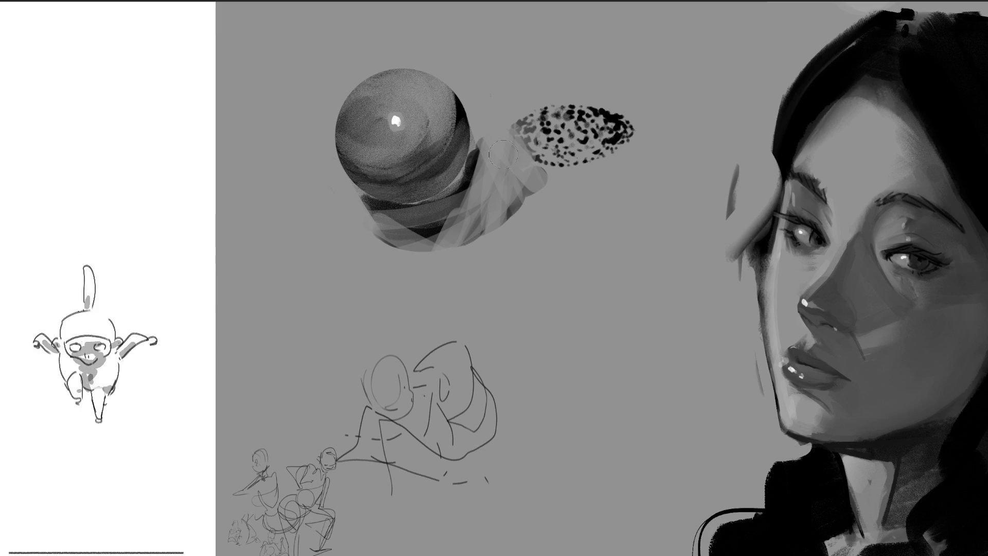
mouse_move(479, 139)
mouse_down()
mouse_move(381, 216)
mouse_move(463, 177)
mouse_move(441, 213)
mouse_move(478, 154)
mouse_move(510, 206)
mouse_move(484, 137)
mouse_up()
- Add lighter soft strokes to the cast shadow's edges, then undo them
mouse_move(560, 163)
mouse_down()
mouse_move(432, 229)
mouse_move(391, 232)
mouse_move(459, 232)
mouse_move(459, 241)
mouse_move(489, 149)
mouse_move(509, 221)
mouse_move(488, 131)
mouse_up()
mouse_move(353, 210)
mouse_down()
mouse_move(391, 226)
mouse_move(515, 196)
mouse_move(535, 154)
mouse_up()
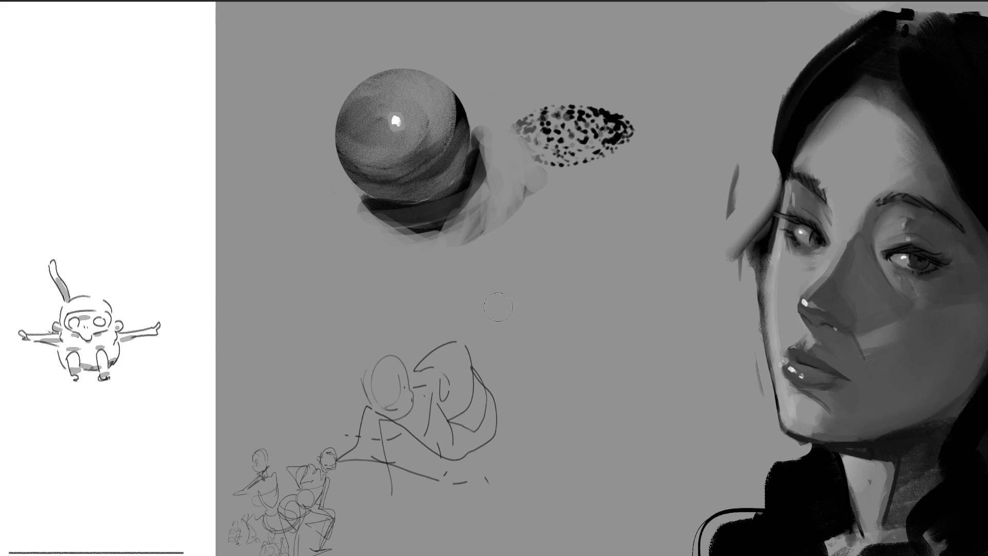
mouse_move(351, 208)
mouse_down()
mouse_move(448, 232)
mouse_move(473, 134)
mouse_move(479, 175)
mouse_move(438, 237)
mouse_up()
key(ctrl+z)
key(ctrl+z)
key(ctrl+z)
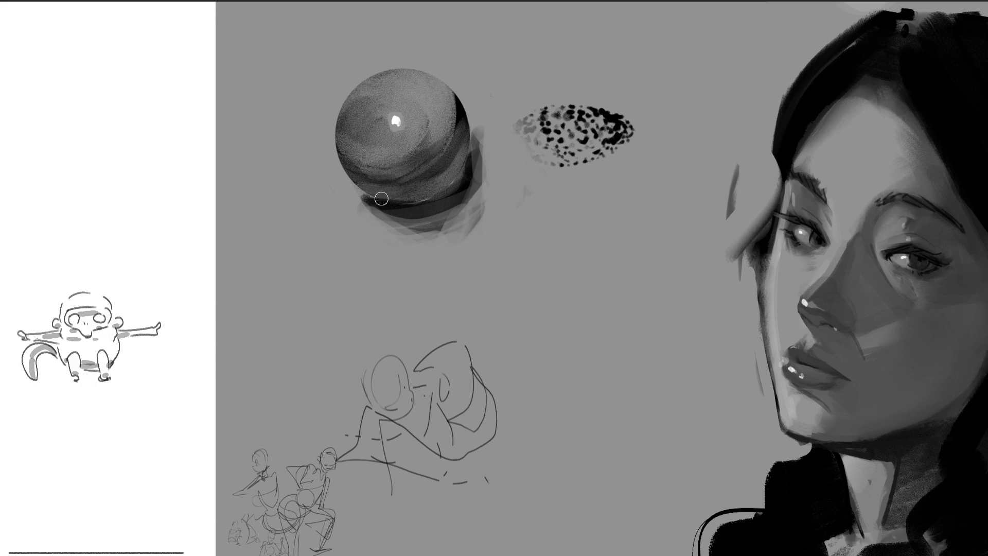
- Paint a thin dark band along the sphere's base and lower right edge
mouse_move(401, 202)
mouse_down()
mouse_move(456, 183)
mouse_move(473, 147)
mouse_up()
mouse_move(365, 198)
mouse_down()
mouse_move(429, 200)
mouse_move(458, 179)
mouse_move(472, 145)
mouse_up()
mouse_move(442, 194)
mouse_down()
mouse_move(375, 201)
mouse_move(442, 198)
mouse_move(463, 183)
mouse_up()
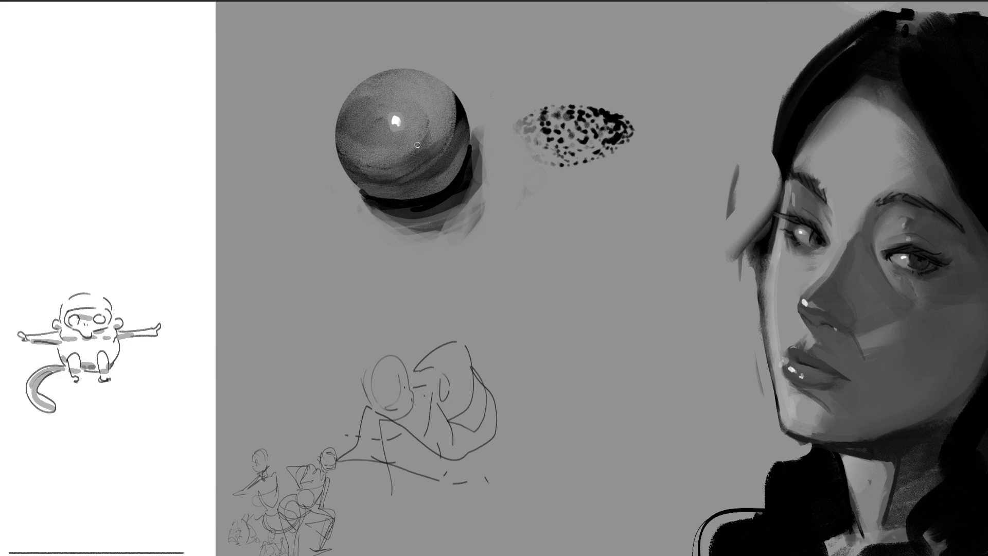
key(bracketright)
key(bracketright)
key(bracketright)
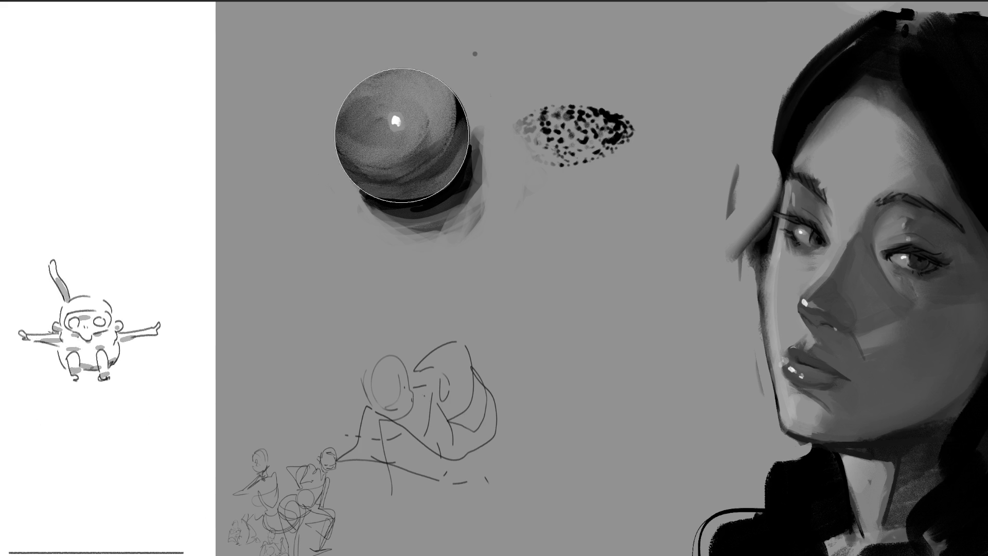
- Try darkening the sphere with soft strokes, undoing each attempt
drag(422, 213, 412, 124)
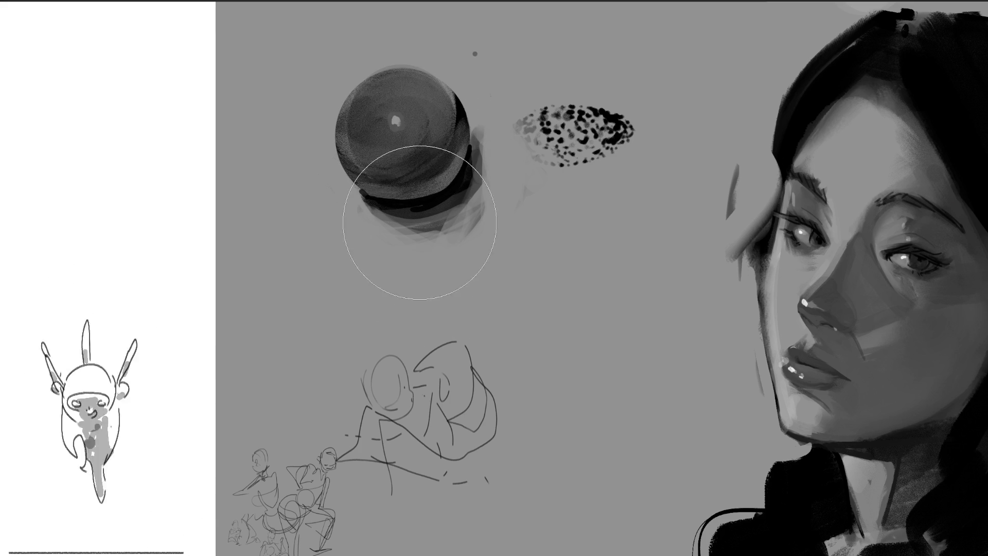
key(ctrl+z)
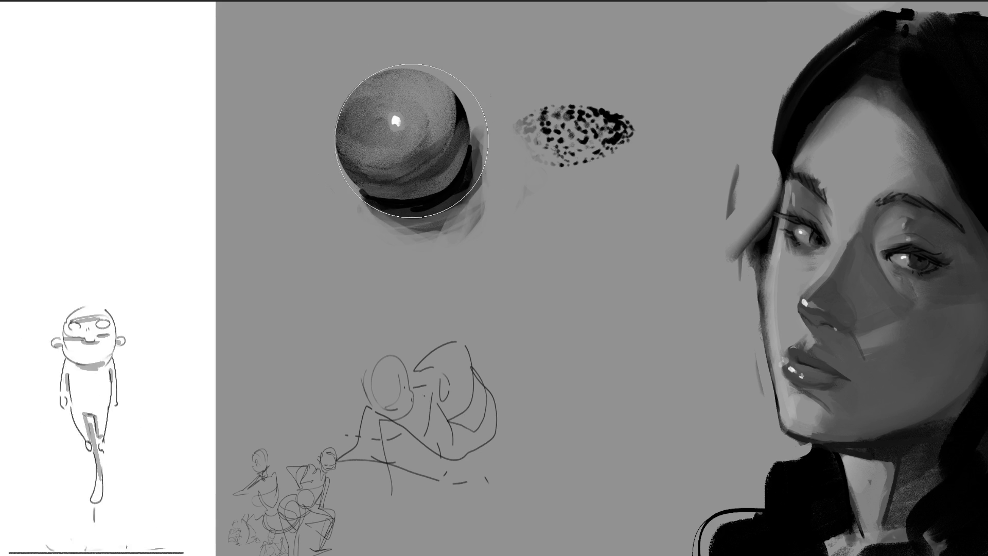
drag(414, 136, 407, 143)
key(ctrl+z)
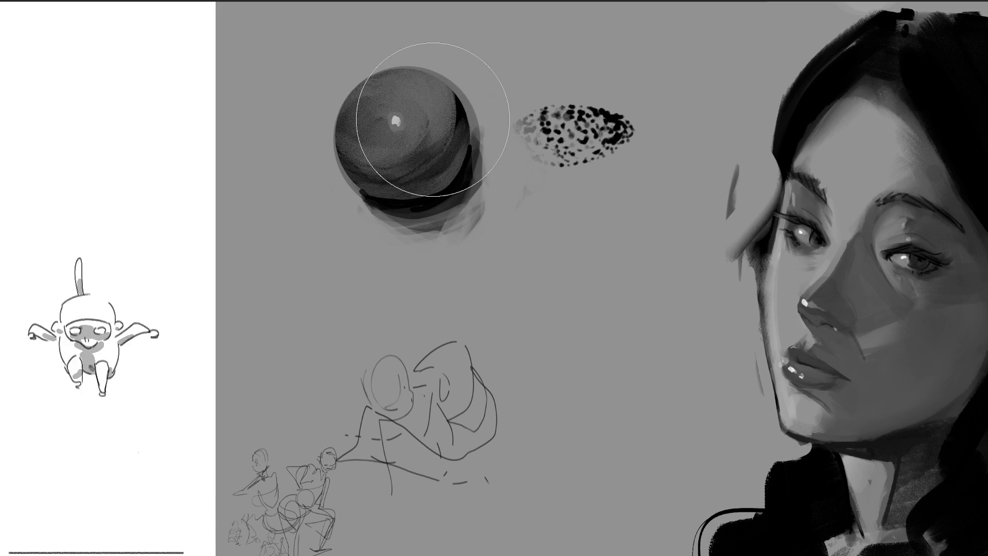
- Resize the brush and lighten the sphere's upper-left with a broad soft stroke
key(bracketleft)
key(bracketleft)
key(bracketleft)
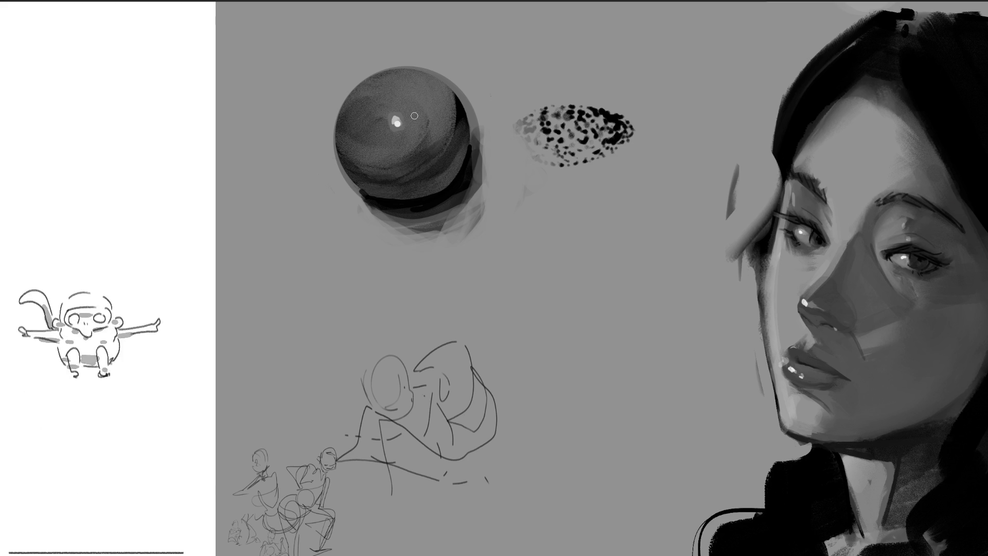
key(bracketright)
key(bracketright)
key(bracketright)
drag(397, 113, 422, 121)
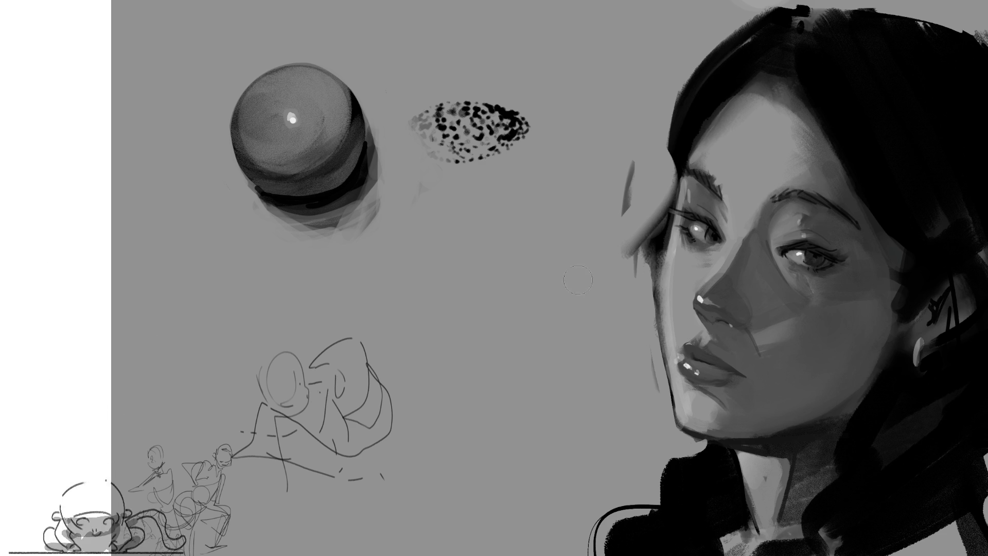
- Erase the sphere and speckled texture with the eraser (E), then begin a new head curve
key(e)
mouse_move(525, 110)
mouse_down()
mouse_move(489, 123)
mouse_move(225, 87)
mouse_move(355, 206)
mouse_move(330, 442)
mouse_move(350, 451)
mouse_up()
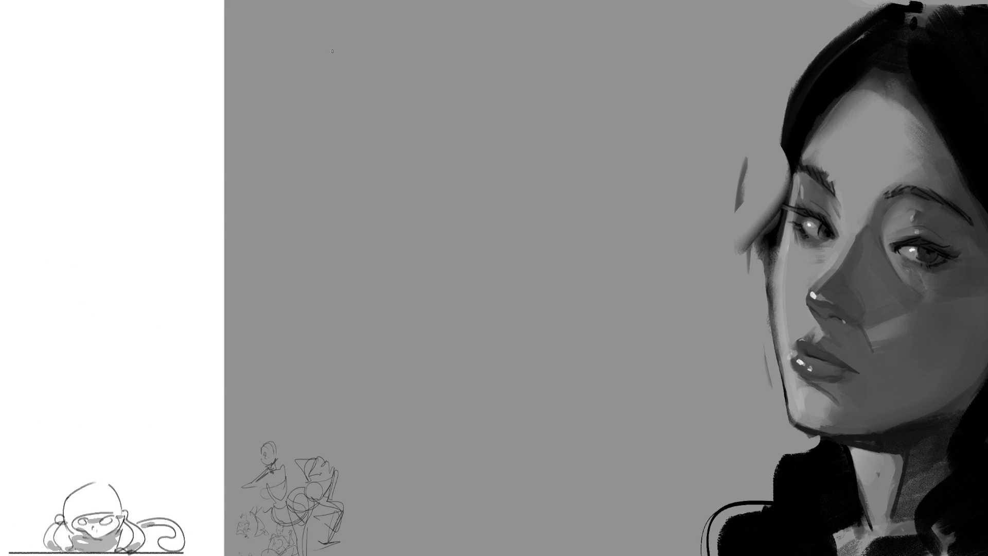
mouse_move(353, 68)
mouse_down()
mouse_move(359, 31)
mouse_move(388, 24)
mouse_up()
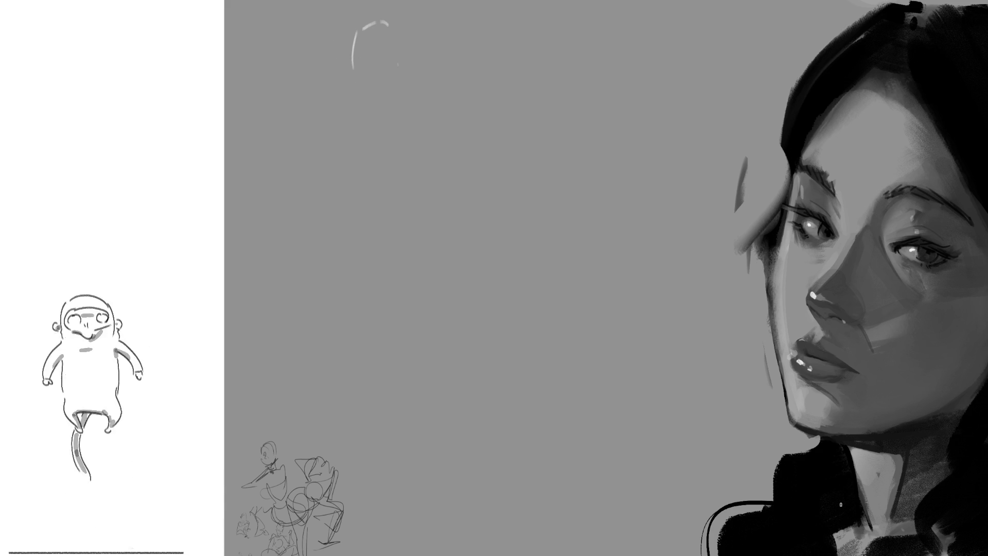
- Sketch the figure's head, neck and shoulder curve, and torso oval with diagonal lines
mouse_move(359, 35)
mouse_down()
mouse_move(360, 76)
mouse_move(391, 19)
mouse_move(414, 79)
mouse_move(378, 105)
mouse_move(358, 89)
mouse_move(418, 93)
mouse_move(401, 123)
mouse_move(406, 108)
mouse_up()
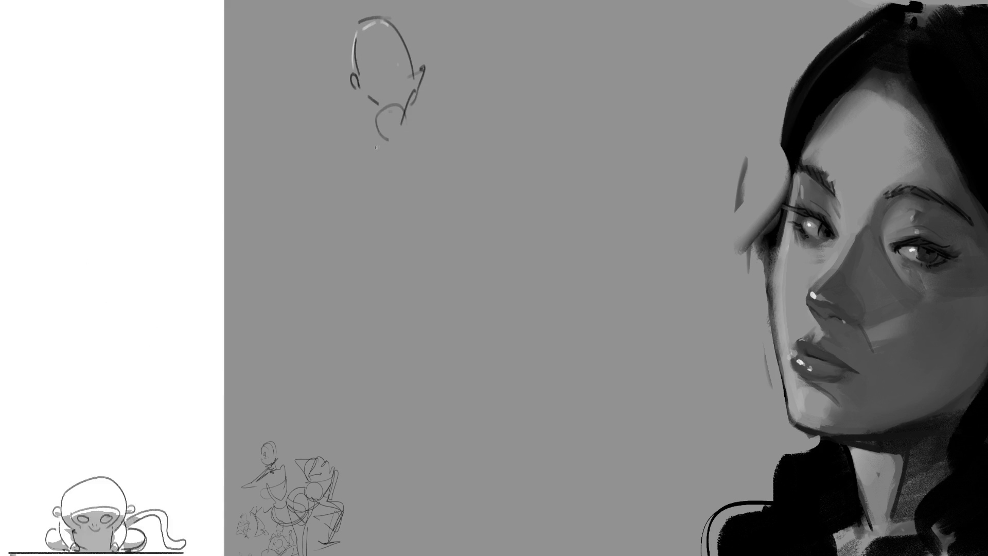
mouse_move(326, 106)
mouse_down()
mouse_move(371, 173)
mouse_move(384, 138)
mouse_up()
drag(393, 131, 428, 176)
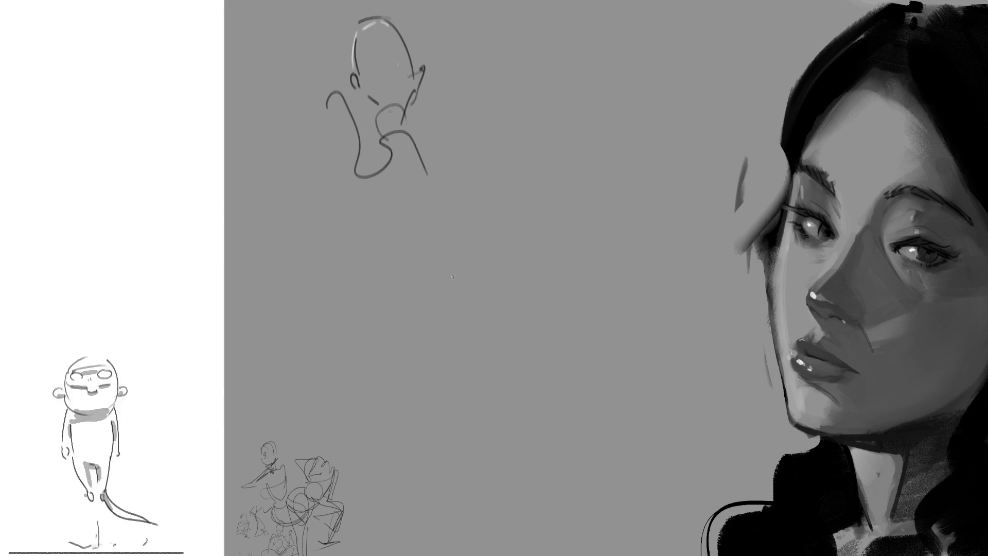
drag(373, 201, 404, 241)
mouse_move(374, 204)
mouse_down()
mouse_move(442, 178)
mouse_move(421, 251)
mouse_move(437, 304)
mouse_move(395, 224)
mouse_move(325, 322)
mouse_move(475, 344)
mouse_up()
- Draw the lower body and bent legs, looping down to the feet
drag(325, 329, 455, 430)
mouse_move(374, 353)
mouse_down()
mouse_move(494, 387)
mouse_move(502, 438)
mouse_up()
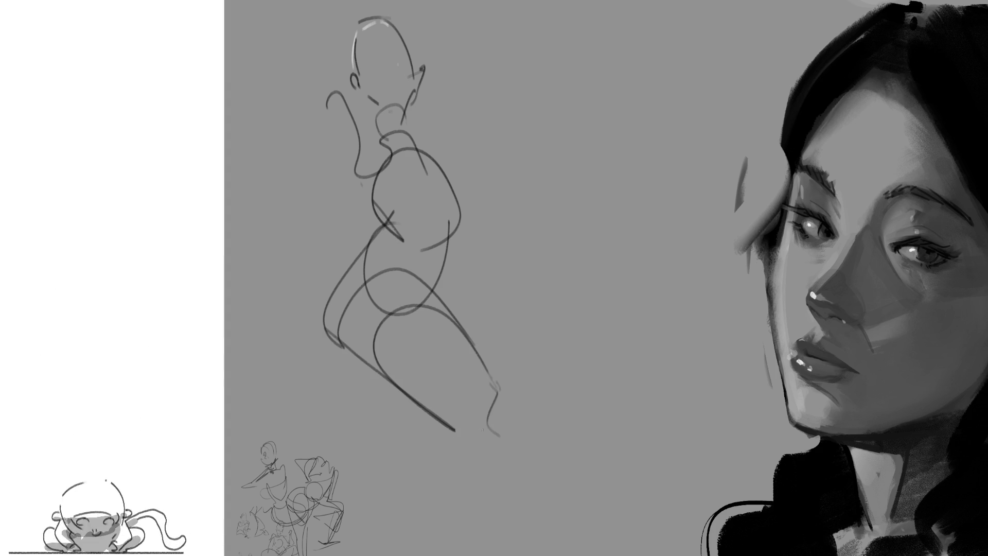
drag(451, 239, 457, 296)
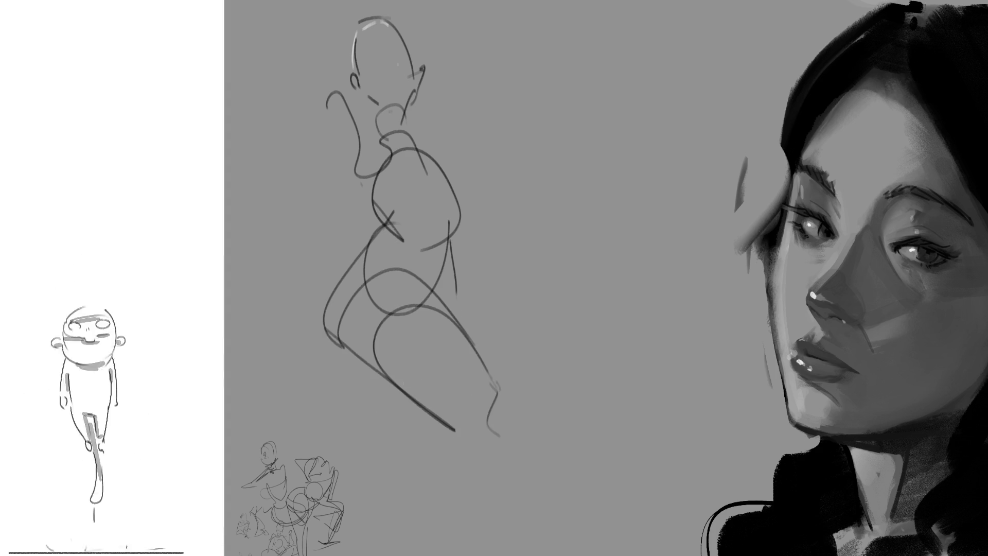
drag(393, 381, 422, 443)
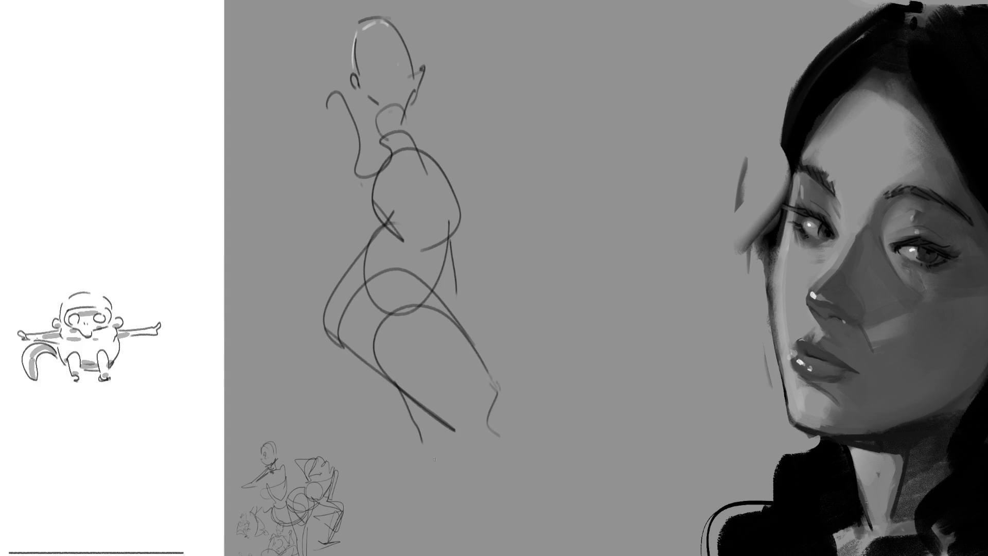
mouse_move(440, 406)
mouse_down()
mouse_move(411, 476)
mouse_move(474, 473)
mouse_up()
drag(511, 407, 435, 555)
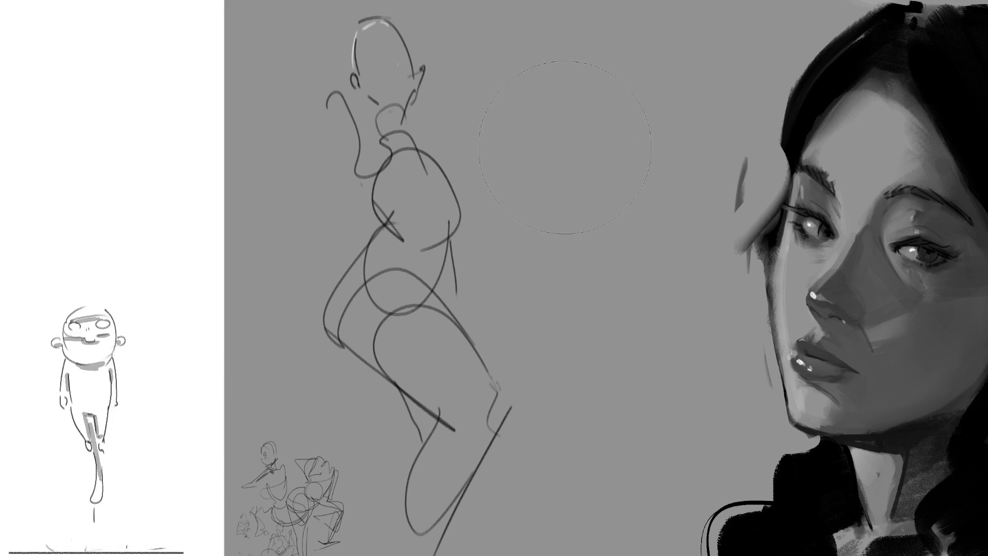
- Stamp a black disc beside the gesture figure
click(571, 152)
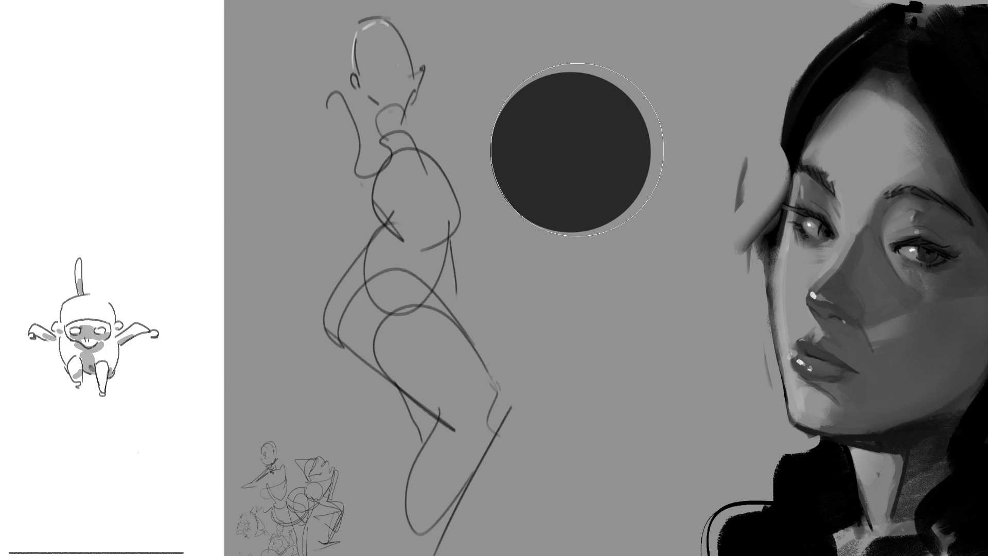
click(572, 151)
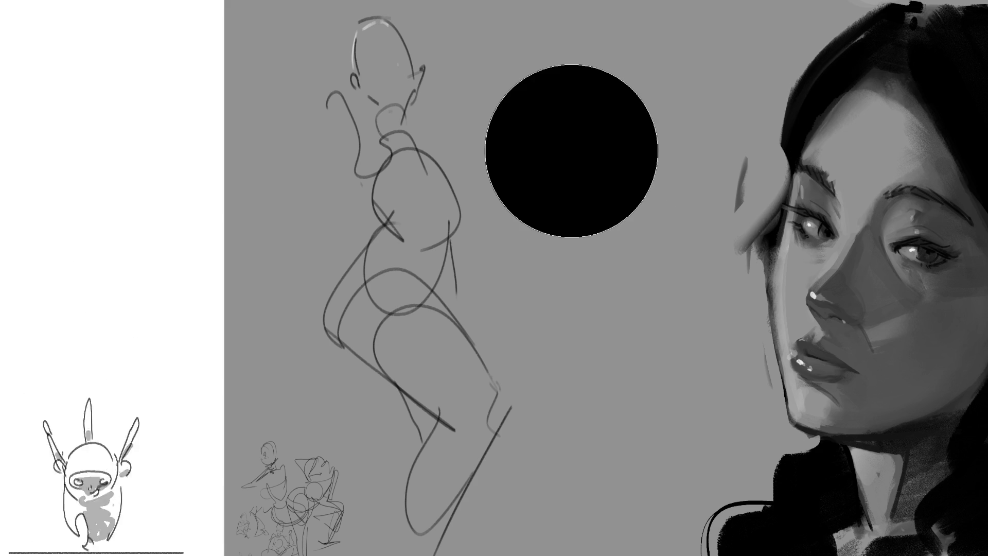
key(bracketleft)
key(bracketleft)
key(bracketleft)
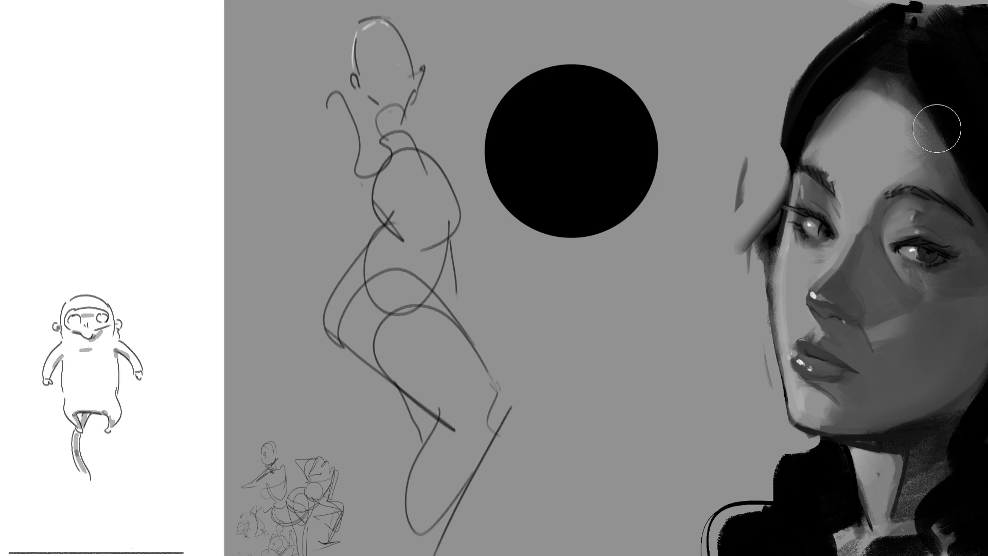
key(bracketright)
key(bracketright)
key(bracketright)
- Paint lighter grey bands over the disc, its lower crescent and upper half
mouse_move(598, 130)
mouse_down()
mouse_move(617, 146)
mouse_move(580, 163)
mouse_move(514, 132)
mouse_move(582, 231)
mouse_move(613, 227)
mouse_up()
key(bracketleft)
key(bracketleft)
key(bracketleft)
mouse_move(523, 221)
mouse_down()
mouse_move(499, 193)
mouse_move(618, 251)
mouse_move(497, 155)
mouse_up()
key(bracketright)
key(bracketright)
key(bracketright)
mouse_move(592, 103)
mouse_down()
mouse_move(635, 139)
mouse_move(512, 165)
mouse_move(566, 196)
mouse_up()
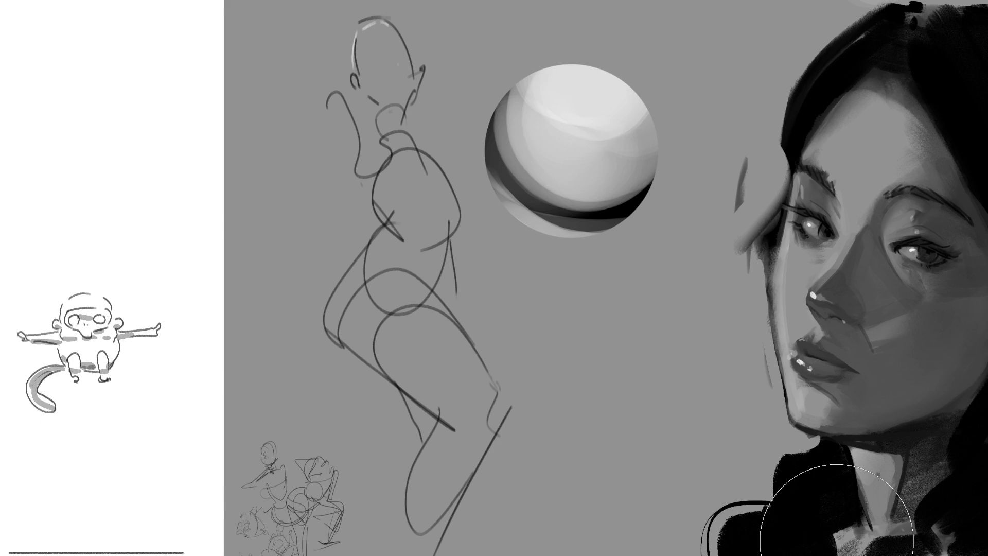
- Tone down the sphere's lower band, highlight and upper half with darker grey
drag(610, 180, 507, 201)
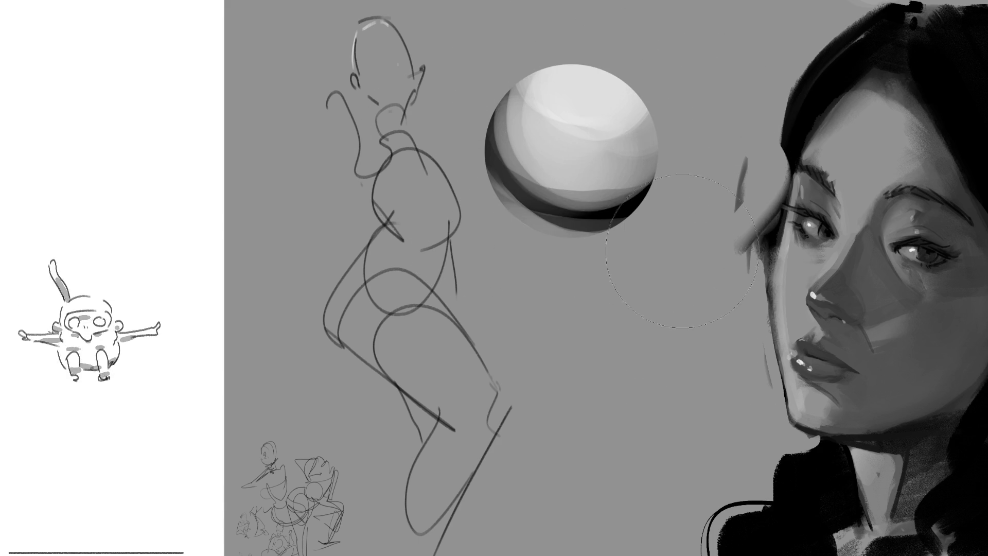
mouse_move(434, 163)
mouse_down()
mouse_move(567, 175)
mouse_move(607, 103)
mouse_move(571, 155)
mouse_move(556, 103)
mouse_up()
mouse_move(623, 170)
mouse_down()
mouse_move(617, 123)
mouse_move(576, 200)
mouse_move(545, 162)
mouse_move(515, 185)
mouse_move(576, 216)
mouse_up()
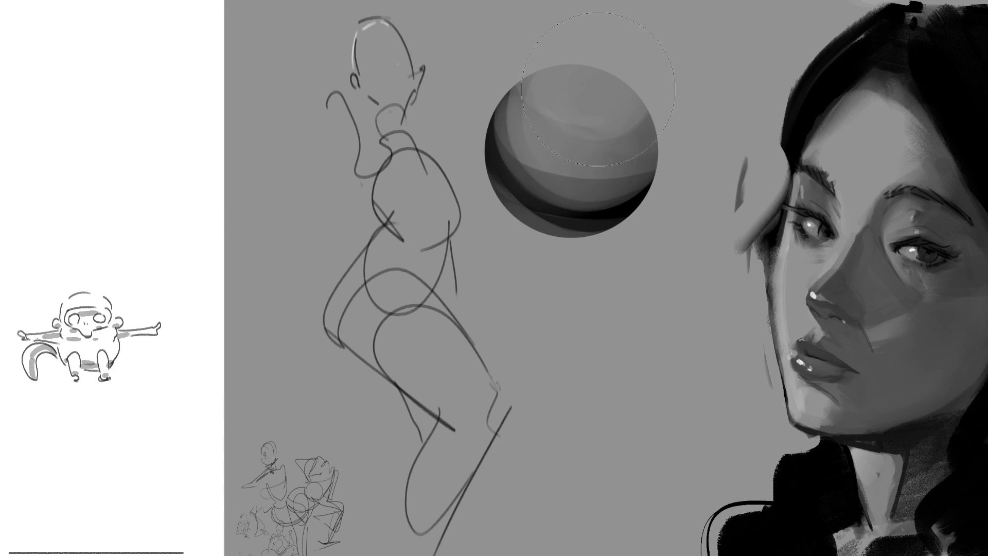
key(bracketleft)
key(bracketleft)
key(bracketleft)
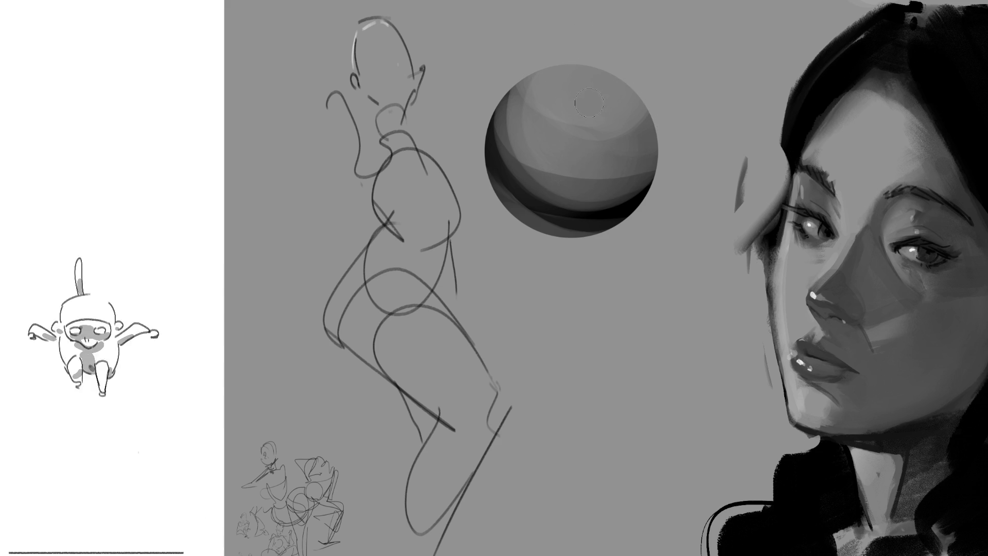
- Dab a cluster of bright white highlights near the sphere's top
drag(592, 103, 591, 110)
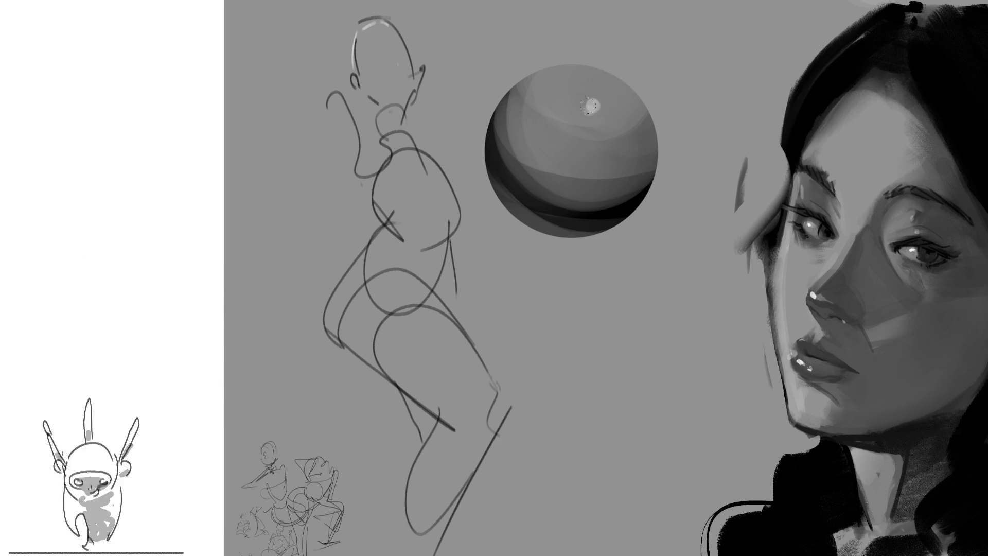
click(602, 110)
click(595, 98)
click(597, 104)
click(601, 109)
click(578, 104)
click(585, 110)
click(605, 104)
click(594, 104)
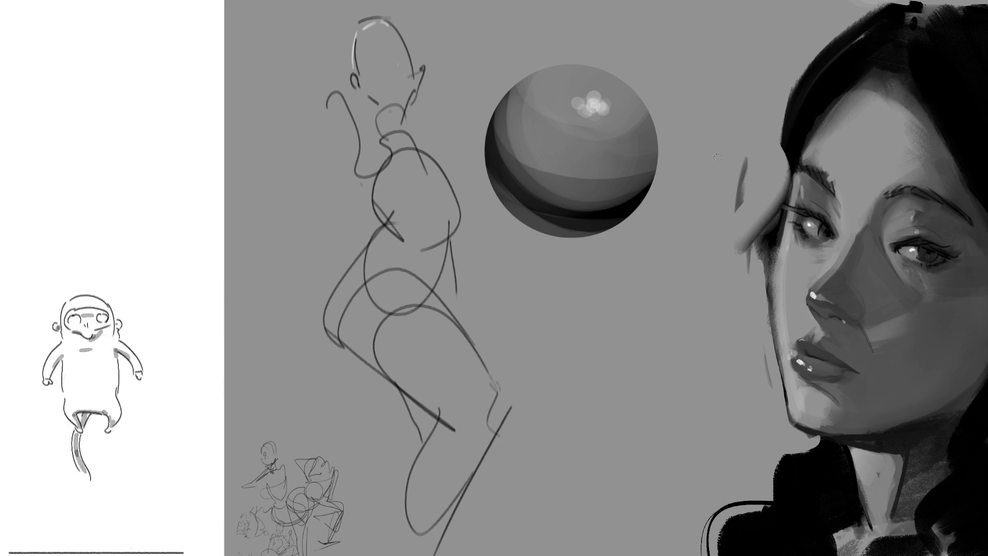
- Shade the figure's chin and dab dark eyes and mouth on its head
key(bracketright)
key(bracketright)
key(bracketright)
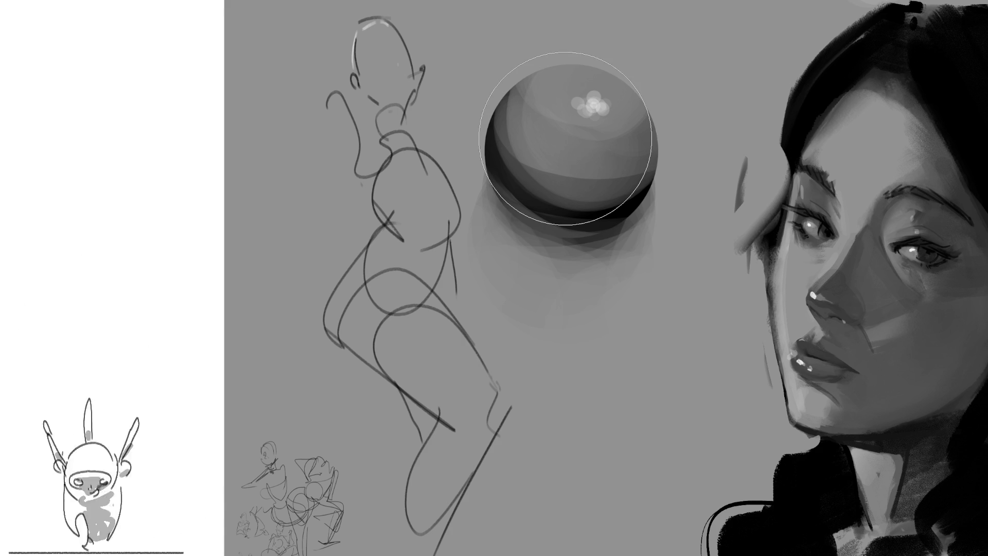
mouse_move(375, 97)
mouse_down()
mouse_move(403, 96)
mouse_move(383, 129)
mouse_move(392, 97)
mouse_up()
drag(360, 48, 370, 59)
click(387, 72)
click(395, 56)
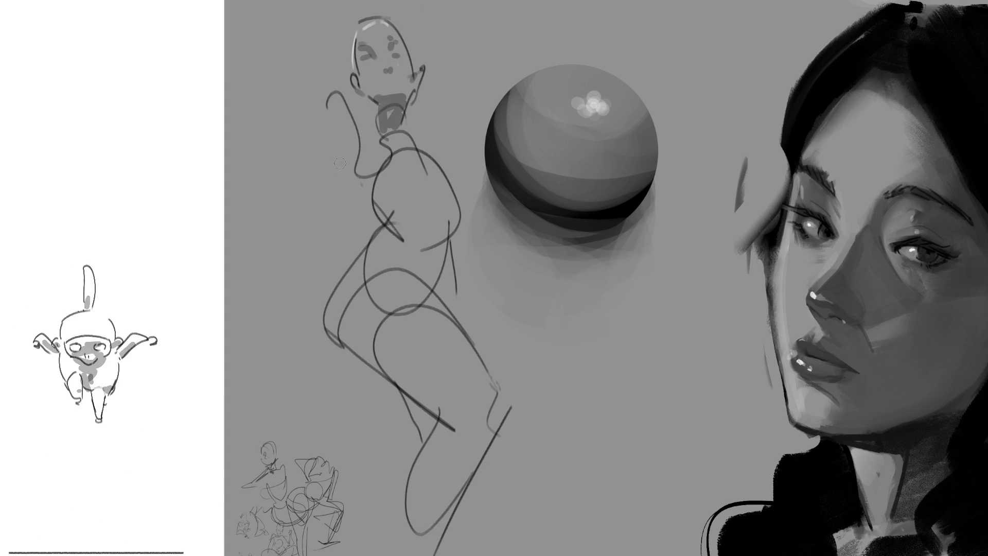
- Tone the figure's chest, belly, left thigh, below the knee and raised arm with grey
mouse_move(415, 185)
mouse_down()
mouse_move(397, 177)
mouse_move(466, 179)
mouse_move(448, 183)
mouse_move(465, 180)
mouse_move(419, 247)
mouse_move(442, 242)
mouse_up()
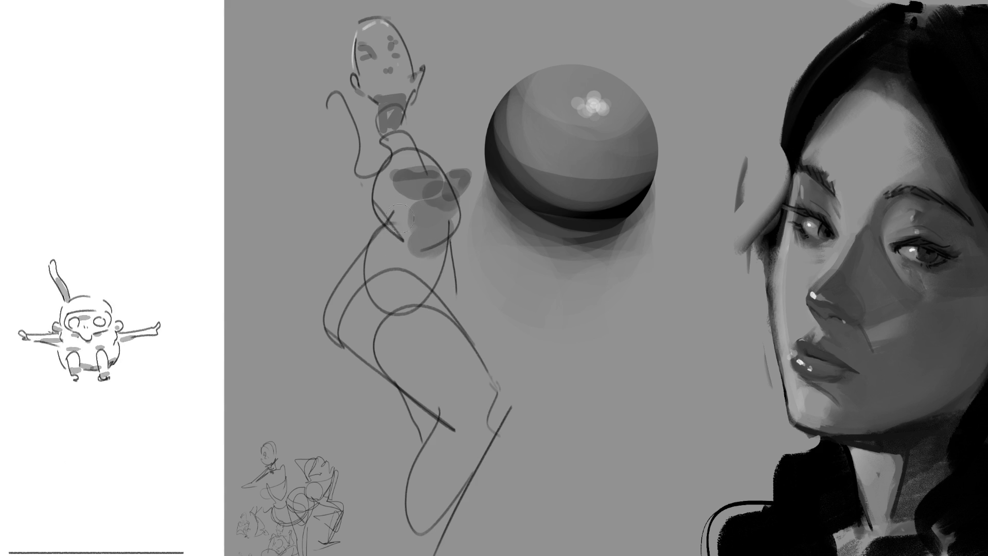
drag(335, 103, 376, 178)
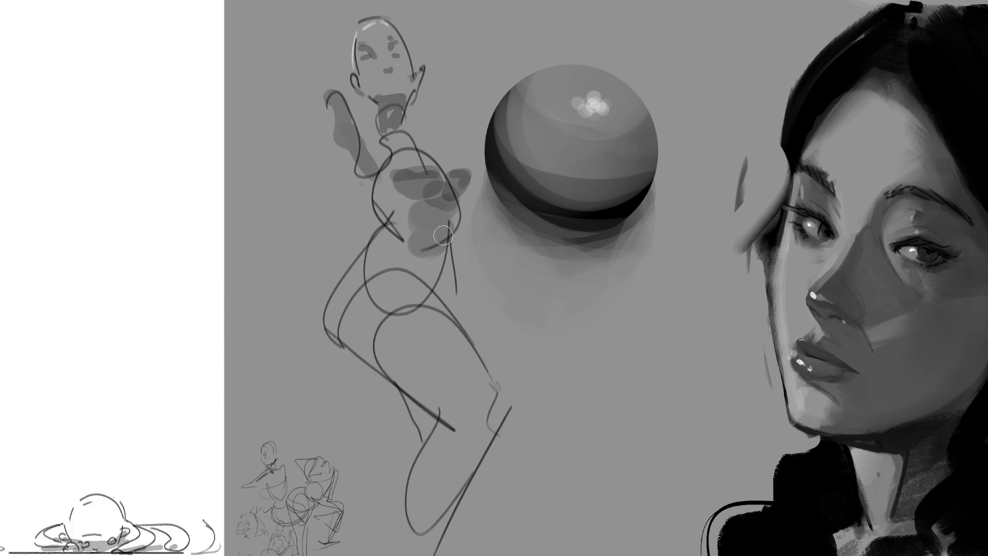
mouse_move(414, 236)
mouse_down()
mouse_move(408, 272)
mouse_move(438, 309)
mouse_up()
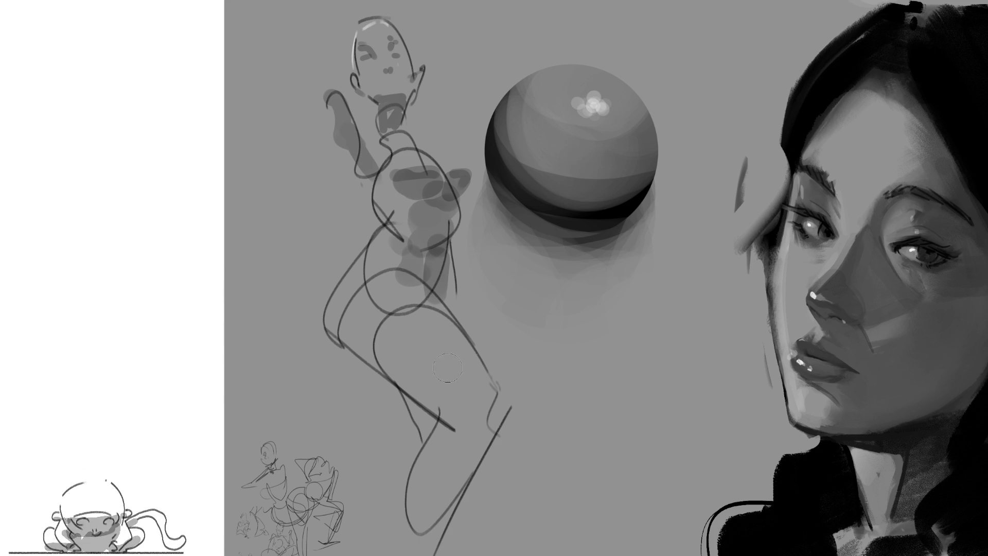
mouse_move(359, 323)
mouse_down()
mouse_move(453, 399)
mouse_move(437, 523)
mouse_up()
drag(406, 400, 426, 437)
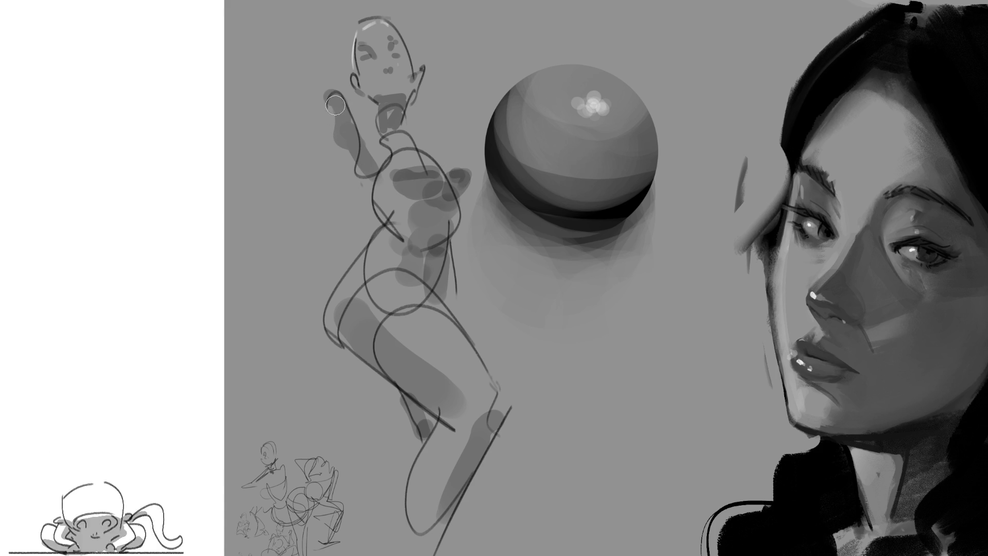
mouse_move(320, 46)
mouse_down()
mouse_move(350, 122)
mouse_move(309, 97)
mouse_move(350, 134)
mouse_up()
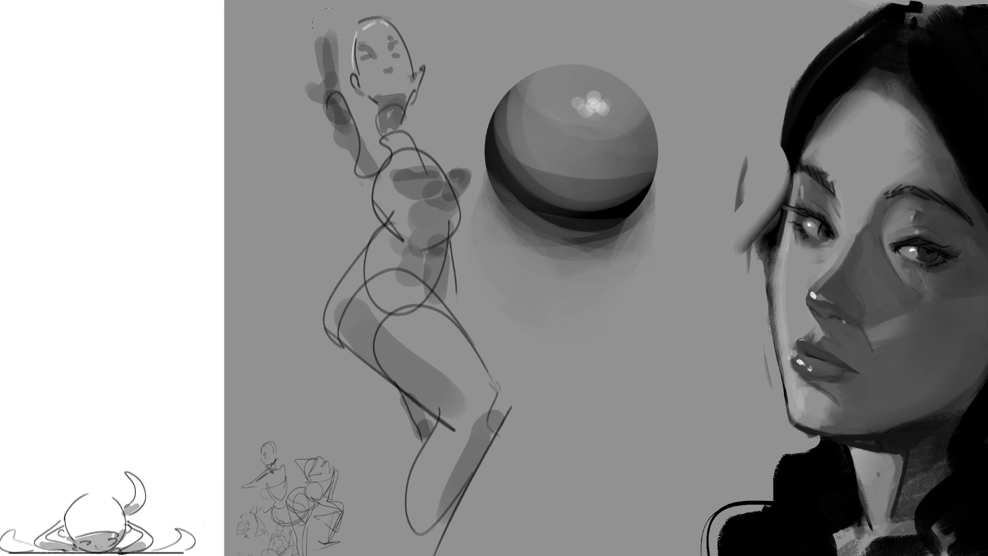
- Undo and redo the arm's tone strokes, then clear off the sphere and figure studies
key(ctrl+z)
key(ctrl+z)
key(ctrl+z)
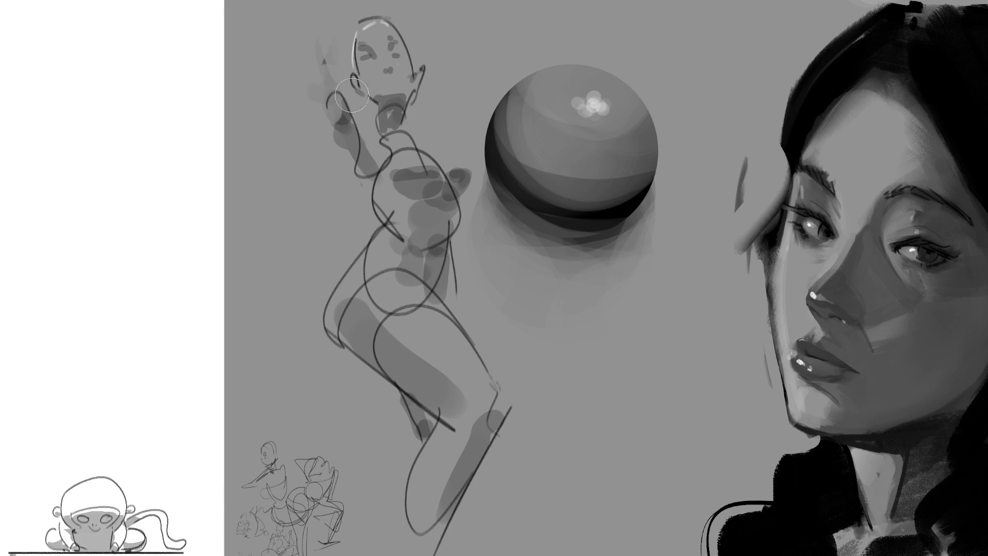
key(ctrl+z)
key(ctrl+z)
key(ctrl+z)
key(ctrl+z)
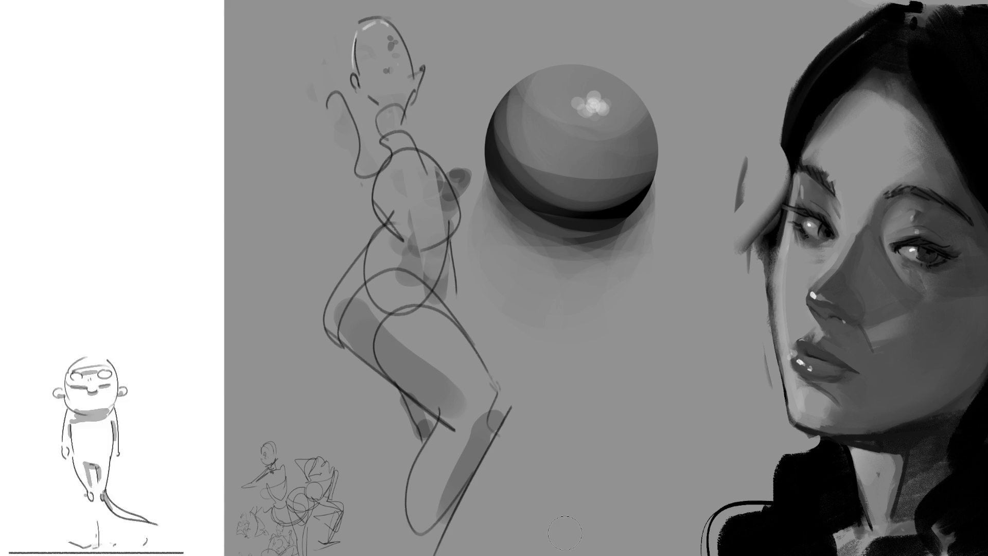
key(ctrl+shift+z)
key(ctrl+shift+z)
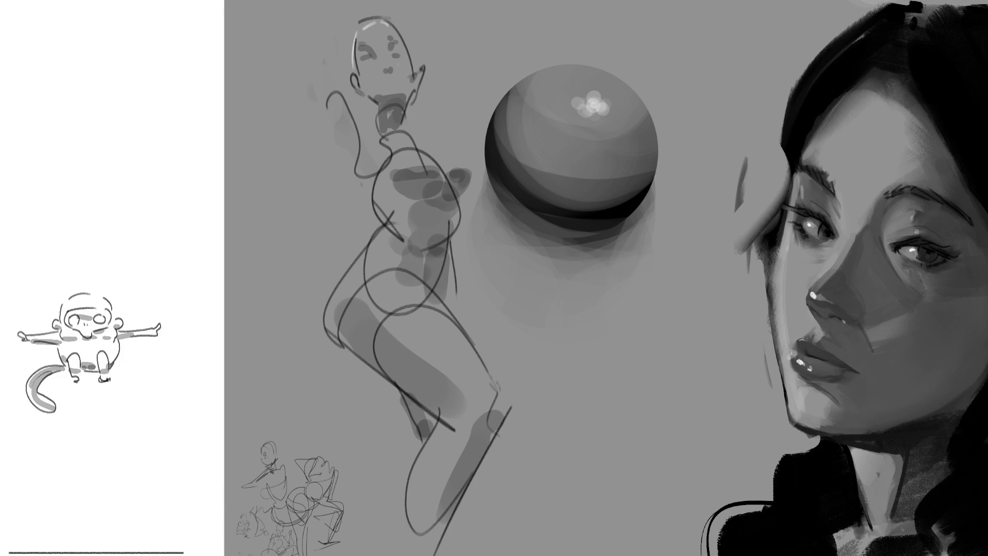
key(ctrl+shift+z)
key(ctrl+shift+z)
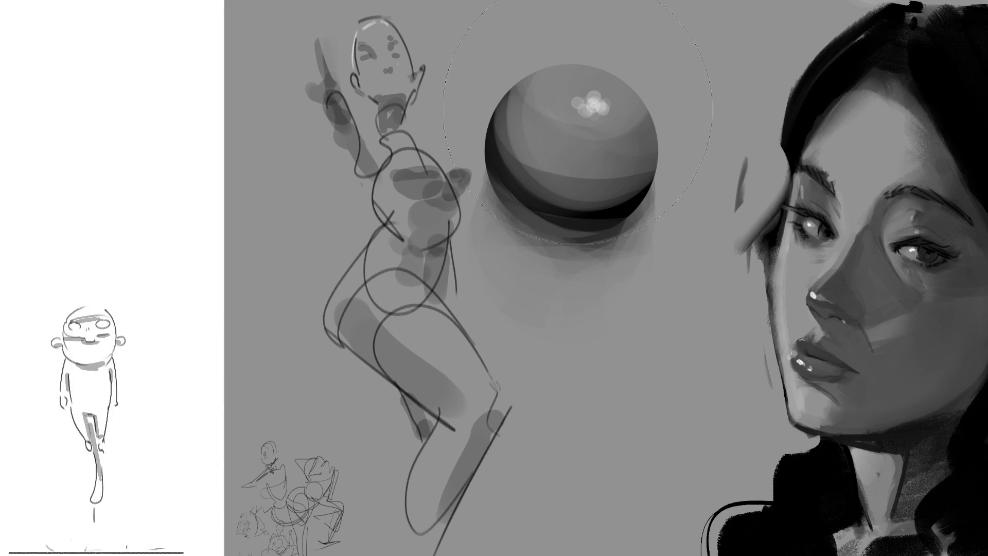
key(ctrl+z)
key(ctrl+z)
key(ctrl+z)
key(ctrl+z)
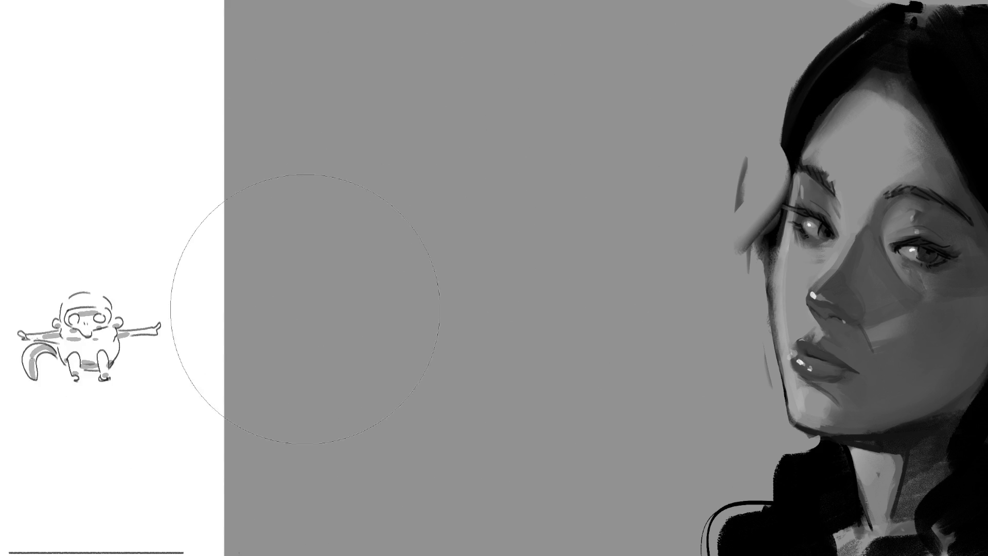
- Shrink the brush to a fine sketching tip and draw the top of a new head
key(bracketleft)
key(bracketleft)
key(bracketleft)
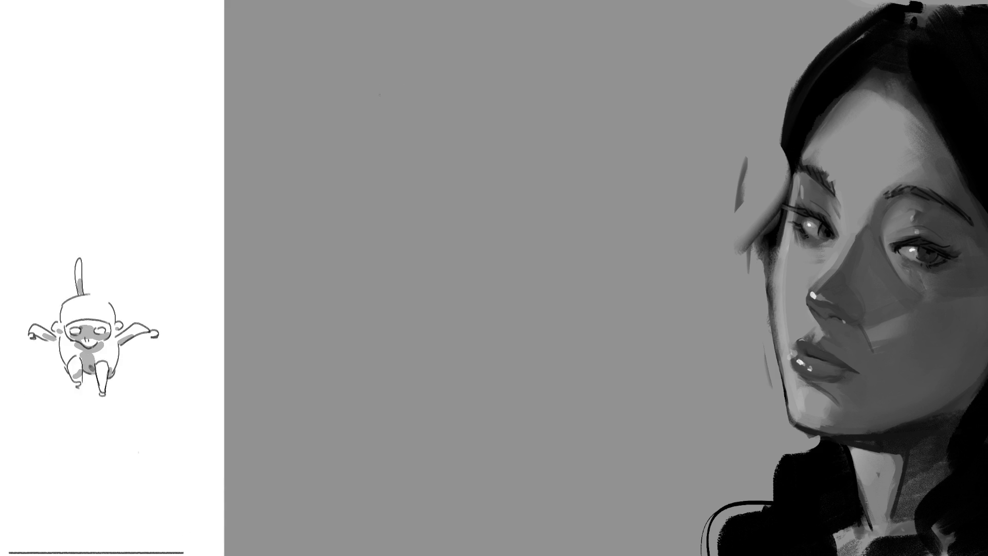
mouse_move(389, 89)
mouse_down()
mouse_move(420, 37)
mouse_move(463, 79)
mouse_up()
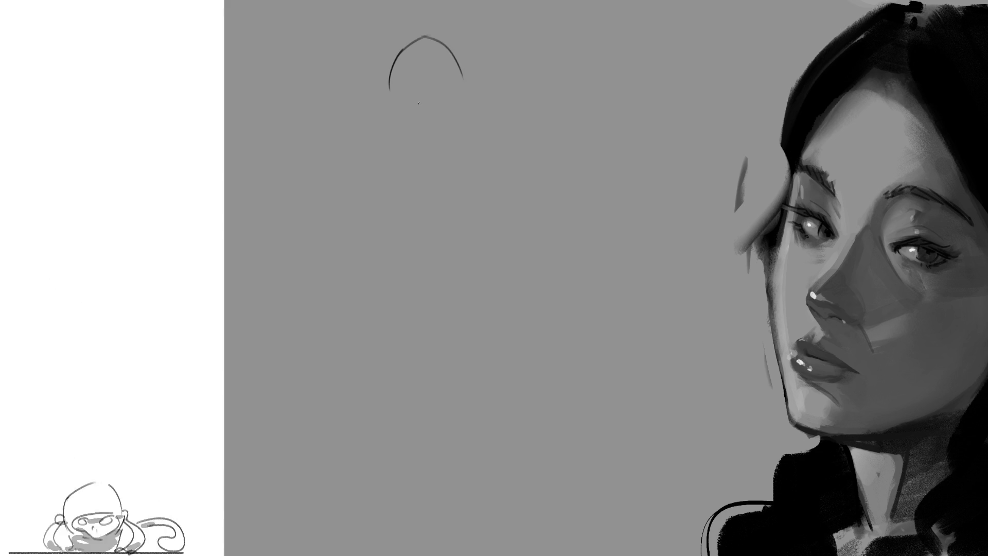
- Sketch the new figure's head, shoulder line, chin and neck with loose strokes
mouse_move(397, 54)
mouse_down()
mouse_move(434, 58)
mouse_move(397, 62)
mouse_move(442, 27)
mouse_move(462, 46)
mouse_up()
mouse_move(402, 36)
mouse_down()
mouse_move(402, 100)
mouse_move(422, 98)
mouse_up()
mouse_move(463, 53)
mouse_down()
mouse_move(461, 78)
mouse_move(477, 85)
mouse_up()
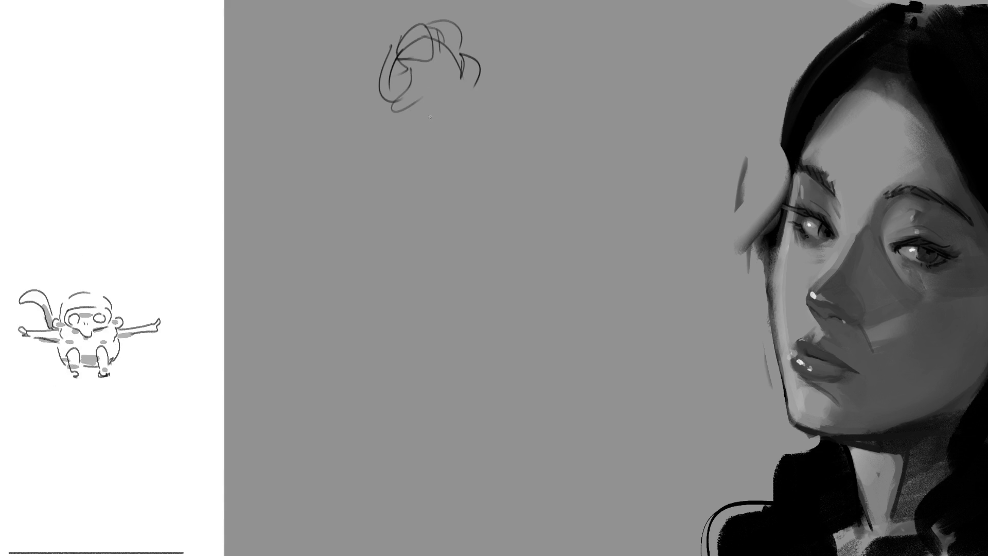
mouse_move(415, 121)
mouse_down()
mouse_move(451, 97)
mouse_move(454, 110)
mouse_up()
drag(439, 122, 447, 129)
mouse_move(404, 106)
mouse_down()
mouse_move(418, 143)
mouse_move(452, 142)
mouse_move(374, 154)
mouse_move(462, 164)
mouse_move(484, 193)
mouse_up()
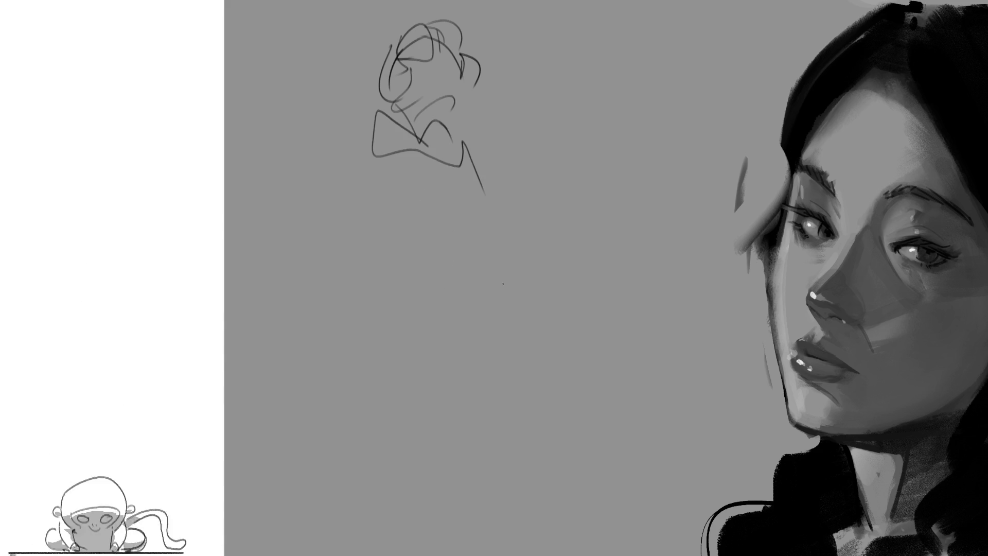
- Sketch the chest, torso, waist, belly and hip contours of the gesture figure
mouse_move(395, 171)
mouse_down()
mouse_move(417, 195)
mouse_move(482, 189)
mouse_move(512, 169)
mouse_up()
drag(498, 162, 521, 213)
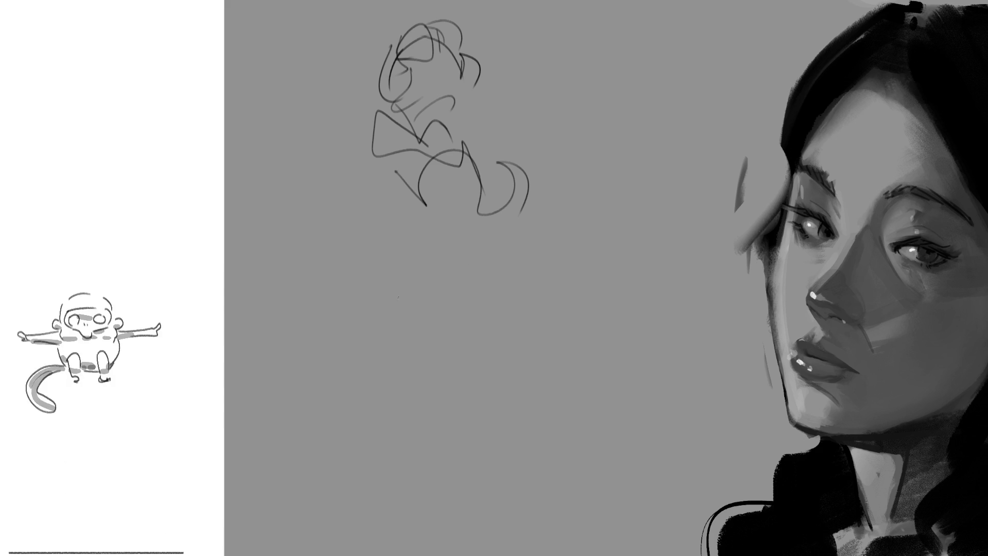
mouse_move(403, 183)
mouse_down()
mouse_move(455, 253)
mouse_move(515, 221)
mouse_move(504, 302)
mouse_up()
mouse_move(426, 218)
mouse_down()
mouse_move(438, 283)
mouse_move(506, 307)
mouse_up()
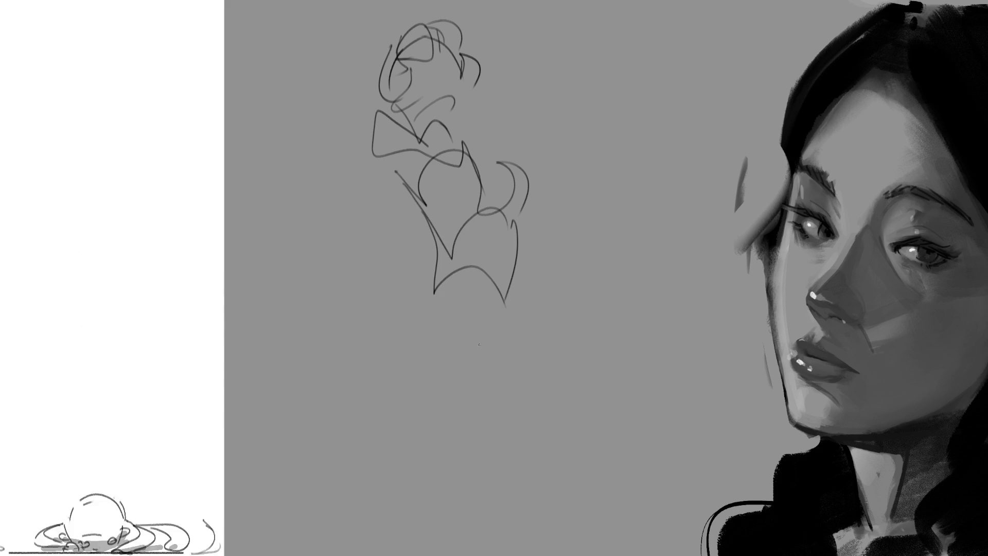
drag(518, 255, 492, 331)
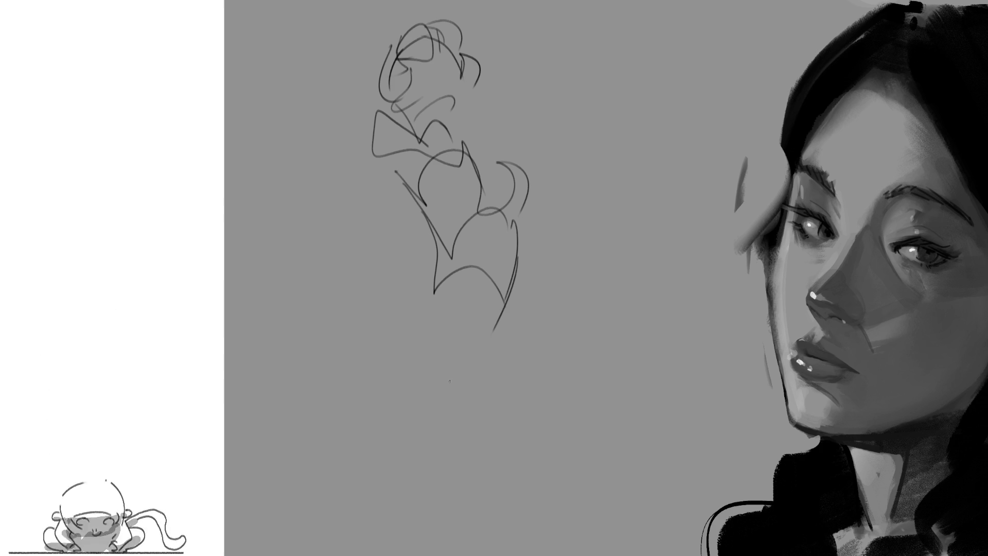
drag(439, 259, 414, 308)
mouse_move(421, 289)
mouse_down()
mouse_move(455, 320)
mouse_move(479, 375)
mouse_up()
drag(528, 259, 522, 304)
drag(458, 376, 470, 415)
- Sketch the leaf-shaped left leg and the long diagonal right leg
mouse_move(430, 281)
mouse_down()
mouse_move(387, 383)
mouse_move(455, 383)
mouse_up()
drag(392, 372, 425, 363)
mouse_move(394, 366)
mouse_down()
mouse_move(355, 453)
mouse_move(460, 420)
mouse_move(435, 528)
mouse_up()
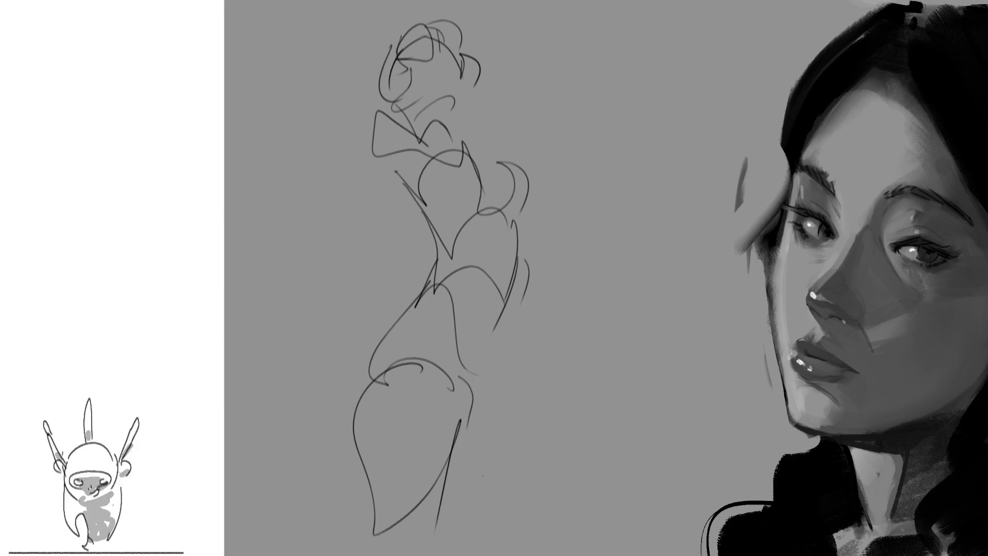
mouse_move(480, 401)
mouse_down()
mouse_move(514, 363)
mouse_move(547, 407)
mouse_up()
drag(491, 447, 516, 500)
drag(554, 386, 585, 471)
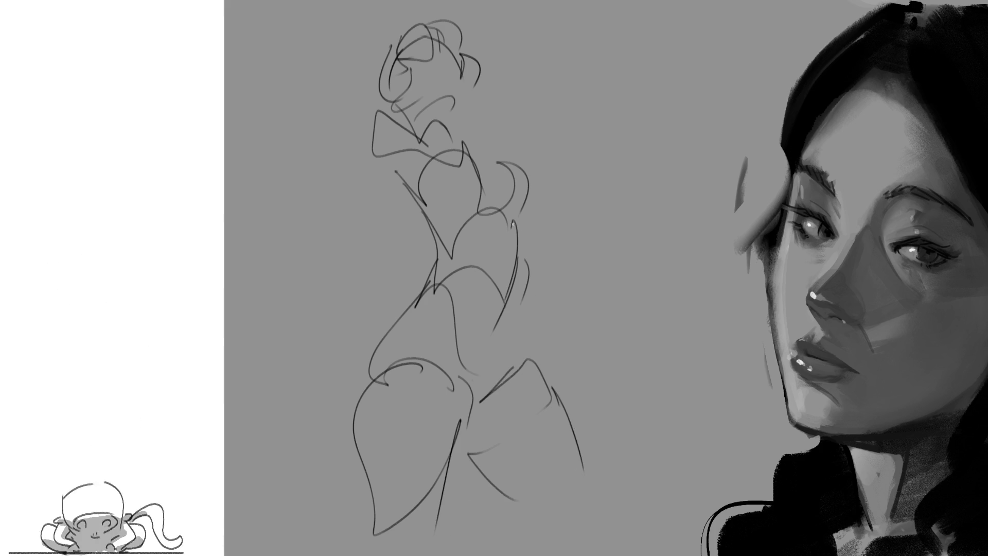
- Draw the arm bent over the head and finish the head and shoulder contours
drag(309, 103, 375, 156)
mouse_move(286, 87)
mouse_down()
mouse_move(373, 154)
mouse_move(381, 62)
mouse_up()
drag(391, 109, 429, 105)
drag(473, 85, 551, 126)
mouse_move(494, 98)
mouse_down()
mouse_move(476, 140)
mouse_move(519, 154)
mouse_up()
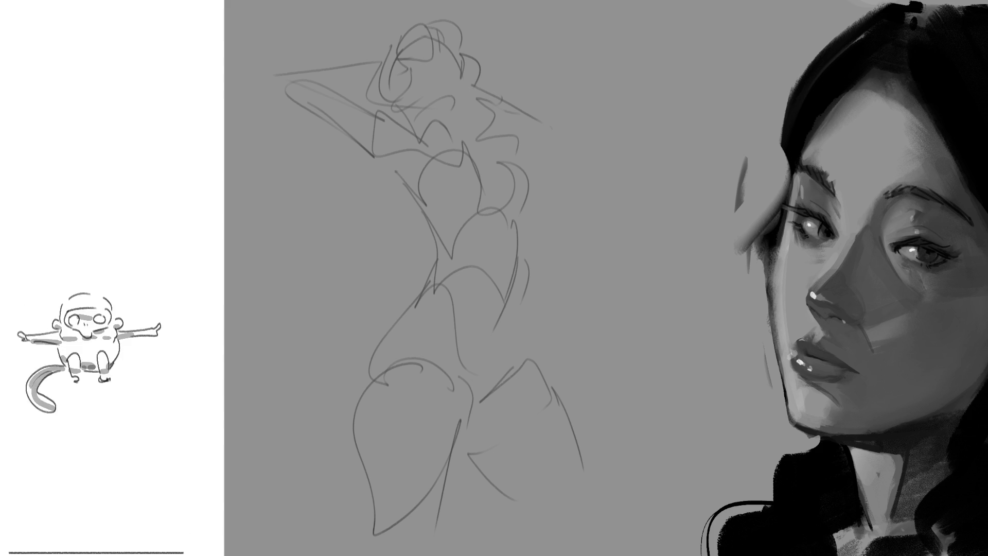
- Lasso-select shadow areas around the head, arm, shoulder, leg, hip, inner thigh and lower leg
mouse_move(410, 109)
mouse_down()
mouse_move(463, 97)
mouse_move(442, 137)
mouse_move(414, 119)
mouse_up()
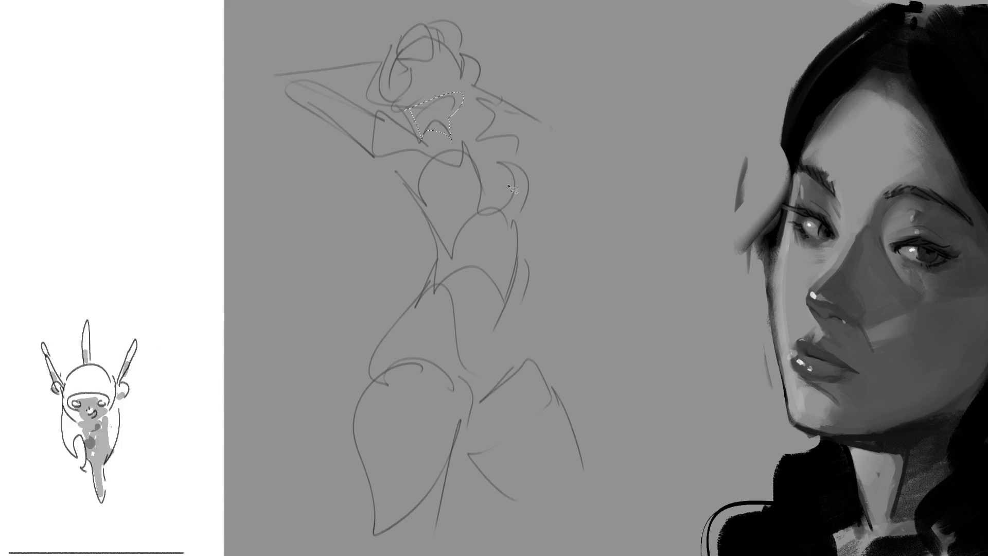
mouse_move(493, 126)
mouse_down()
mouse_move(476, 160)
mouse_move(466, 95)
mouse_move(515, 115)
mouse_move(493, 126)
mouse_up()
mouse_move(432, 64)
mouse_down()
mouse_move(411, 69)
mouse_move(453, 57)
mouse_move(466, 85)
mouse_move(397, 105)
mouse_move(407, 120)
mouse_move(368, 127)
mouse_move(392, 140)
mouse_move(396, 183)
mouse_move(335, 116)
mouse_move(381, 69)
mouse_move(360, 95)
mouse_move(442, 198)
mouse_move(481, 193)
mouse_move(453, 224)
mouse_move(526, 190)
mouse_move(441, 227)
mouse_move(460, 241)
mouse_move(424, 206)
mouse_move(501, 230)
mouse_move(507, 273)
mouse_move(505, 298)
mouse_move(437, 356)
mouse_move(508, 335)
mouse_move(510, 363)
mouse_up()
mouse_move(456, 389)
mouse_down()
mouse_move(462, 445)
mouse_move(424, 535)
mouse_up()
mouse_move(379, 368)
mouse_down()
mouse_move(370, 399)
mouse_move(393, 371)
mouse_move(379, 366)
mouse_up()
mouse_move(477, 435)
mouse_down()
mouse_move(520, 389)
mouse_move(478, 432)
mouse_move(494, 474)
mouse_up()
drag(466, 401, 519, 510)
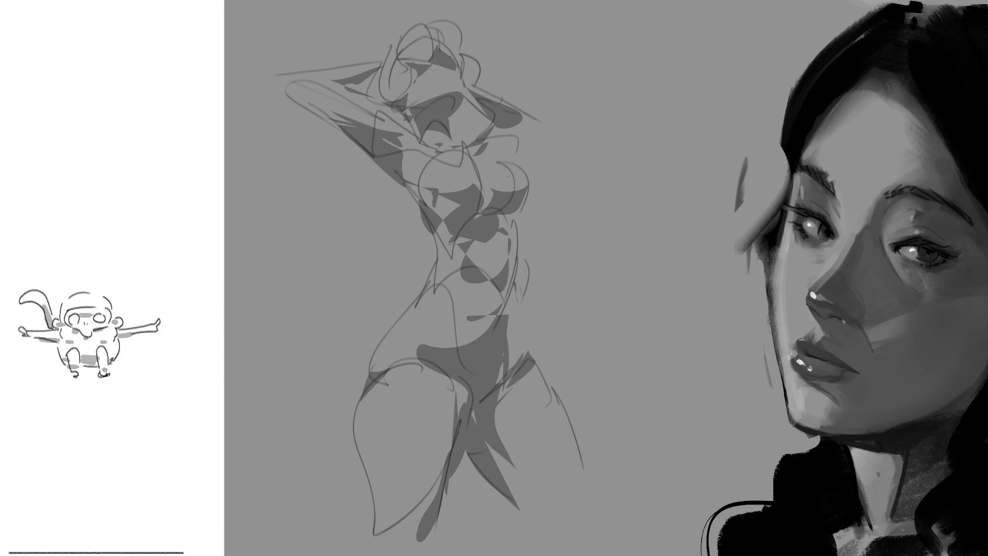
- Add a dark eye stroke to the face, then fit the whole canvas in view
drag(422, 66, 428, 65)
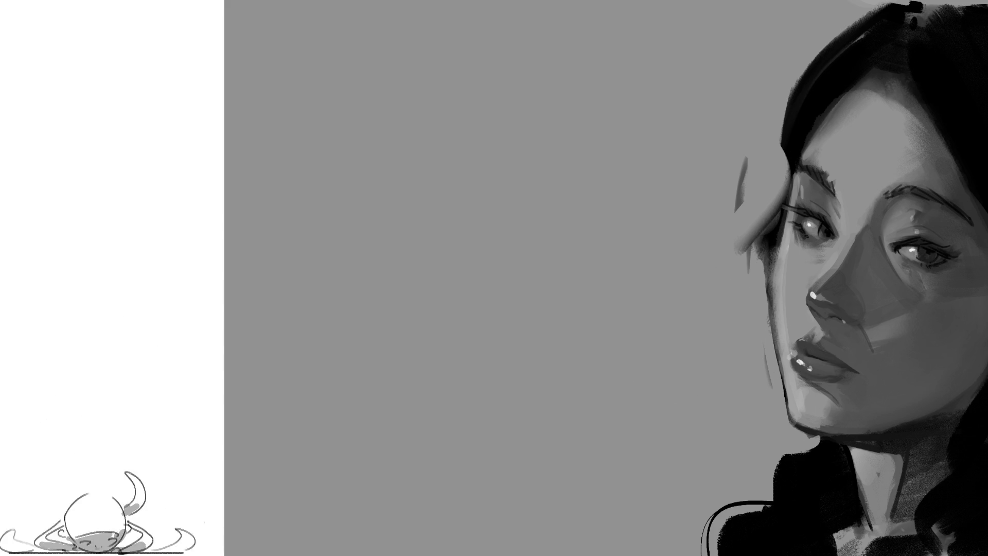
key(ctrl+0)
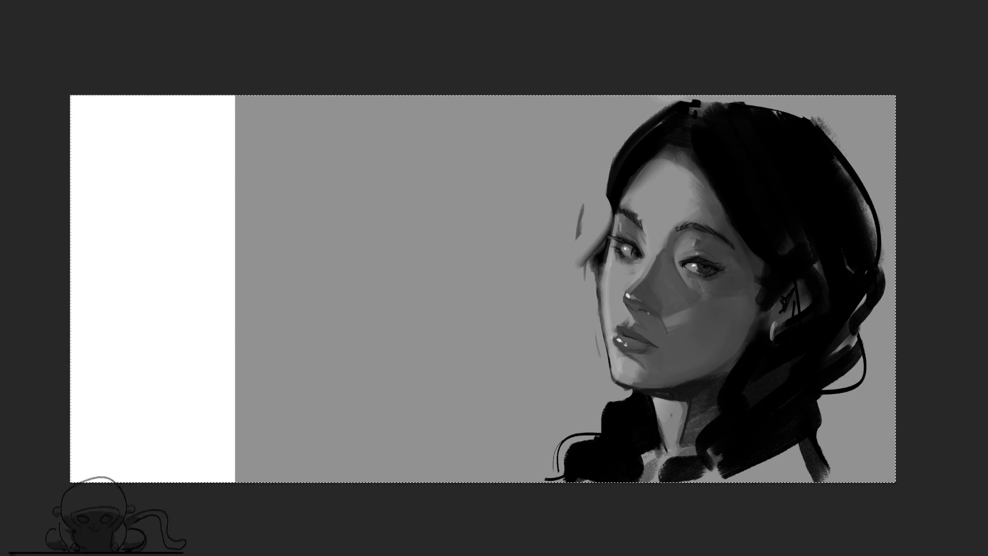